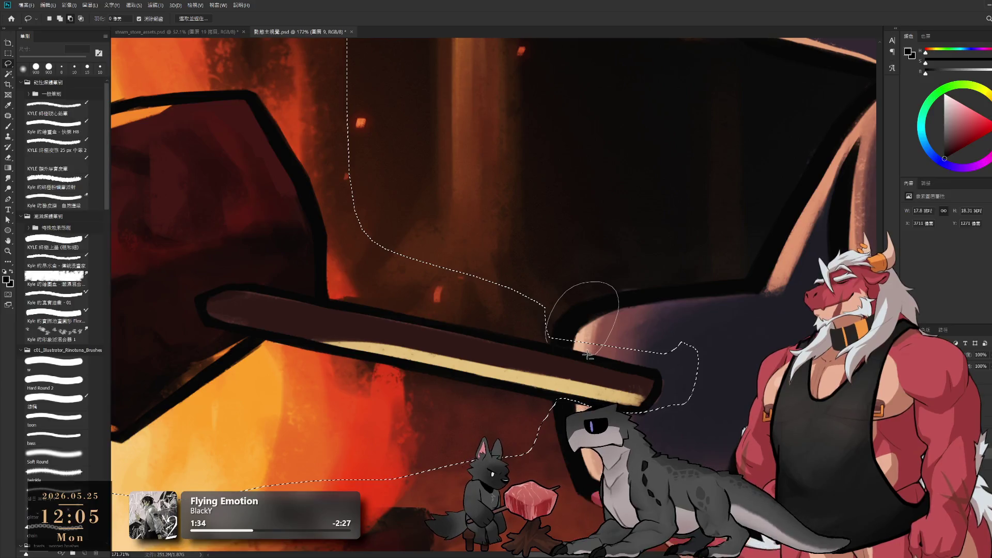
Step: Lasso around the stick end where it meets the paw, then deselect and restore that selection
left_click_drag(595, 356, 620, 353)
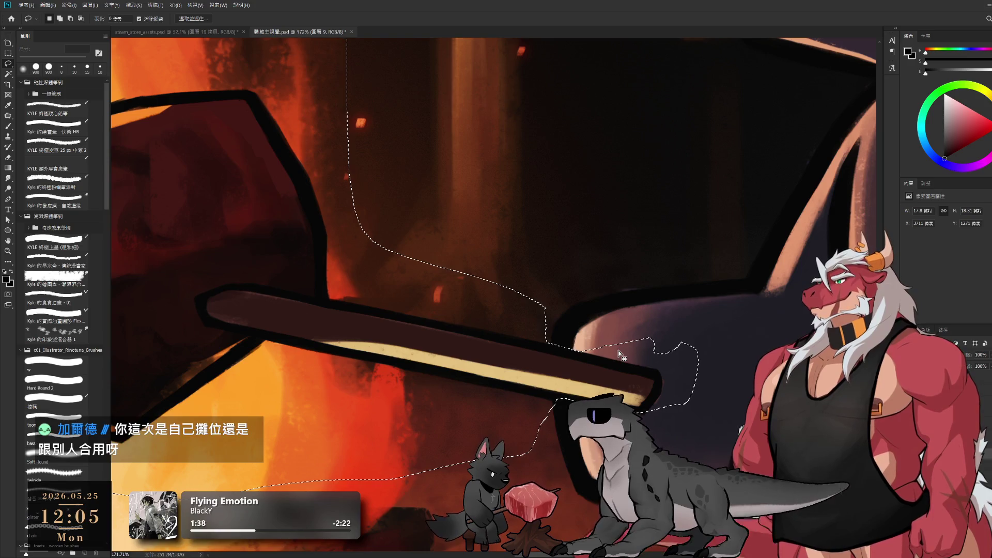
left_click_drag(626, 391, 629, 337)
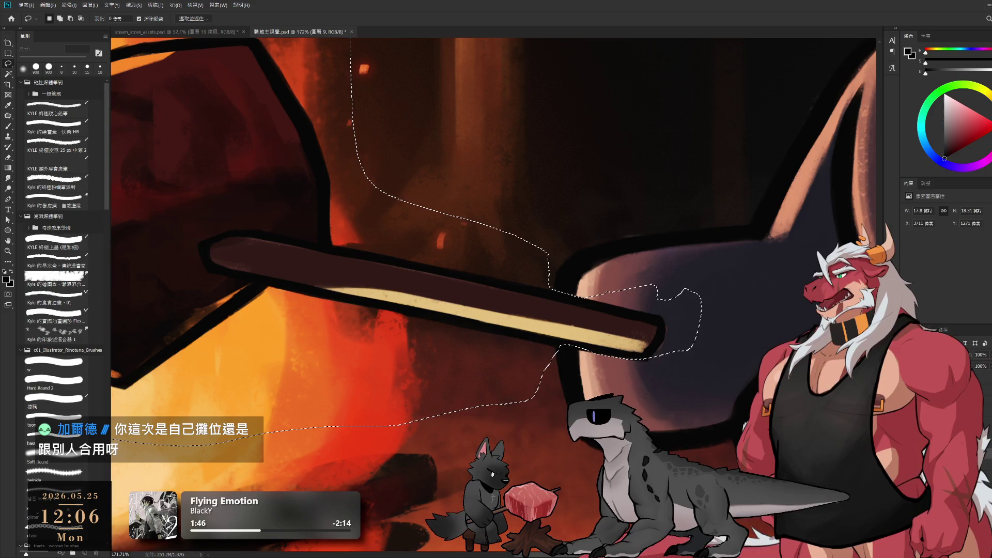
key("ctrl+d")
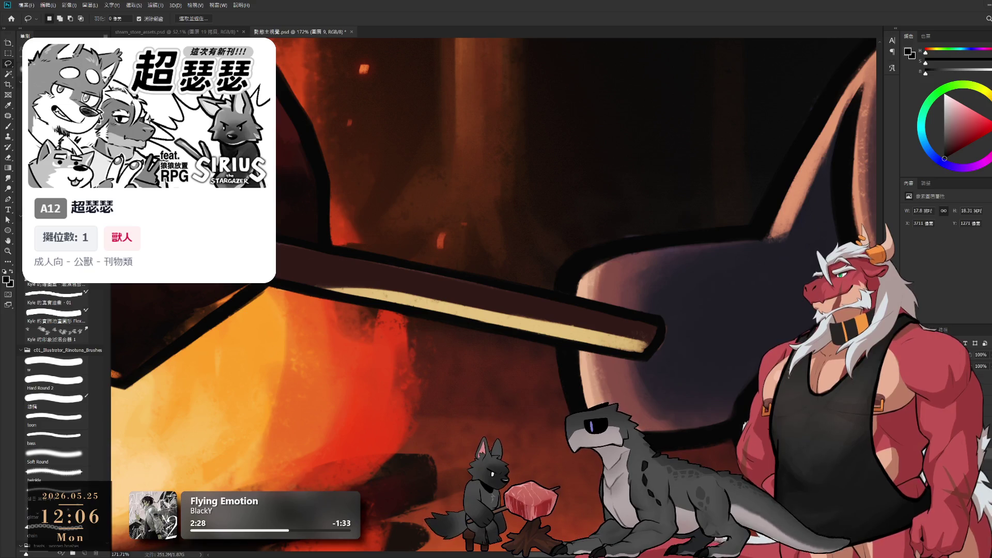
key("ctrl+h")
key("ctrl+plus")
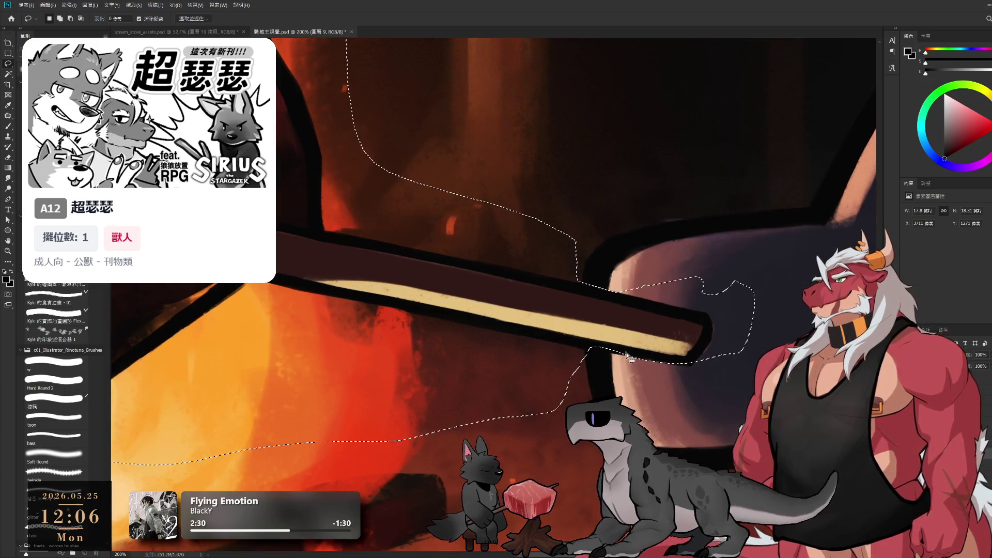
Step: Add Lasso loops around the roasting stick's light stripe
left_click_drag(627, 355, 652, 362)
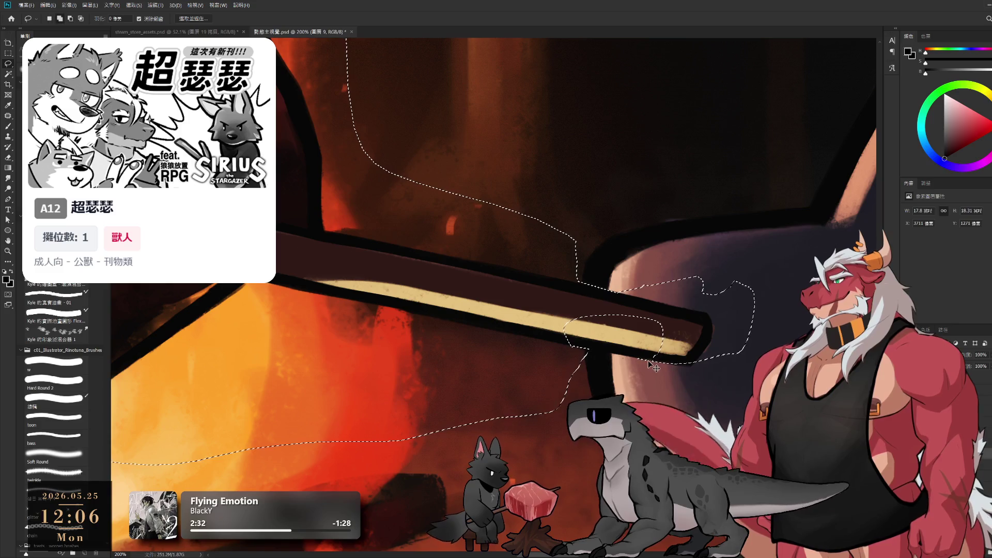
mouse_move(586, 350)
left_mouse_down()
mouse_move(645, 357)
mouse_move(649, 349)
left_mouse_up()
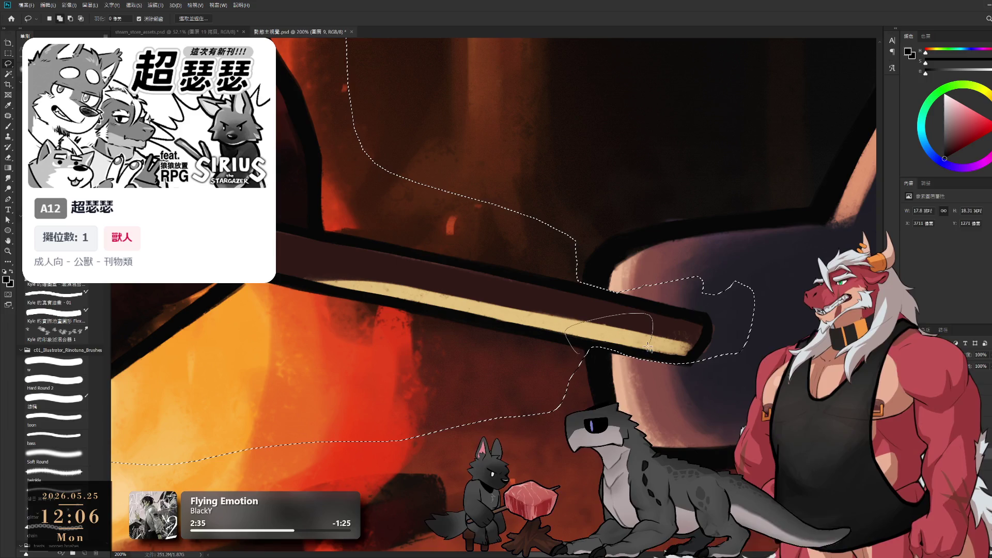
left_click_drag(584, 352, 576, 401)
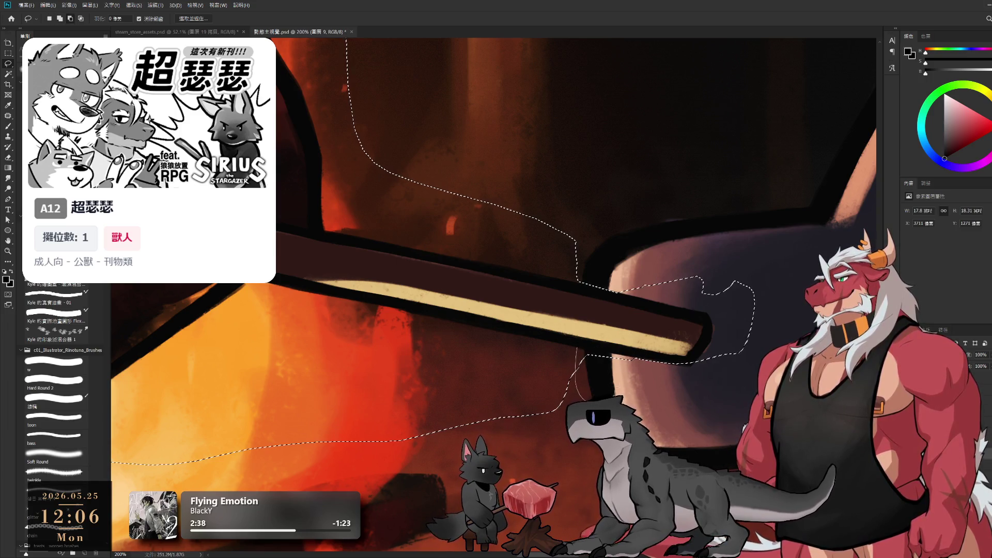
scroll(618, 367, "up", 5)
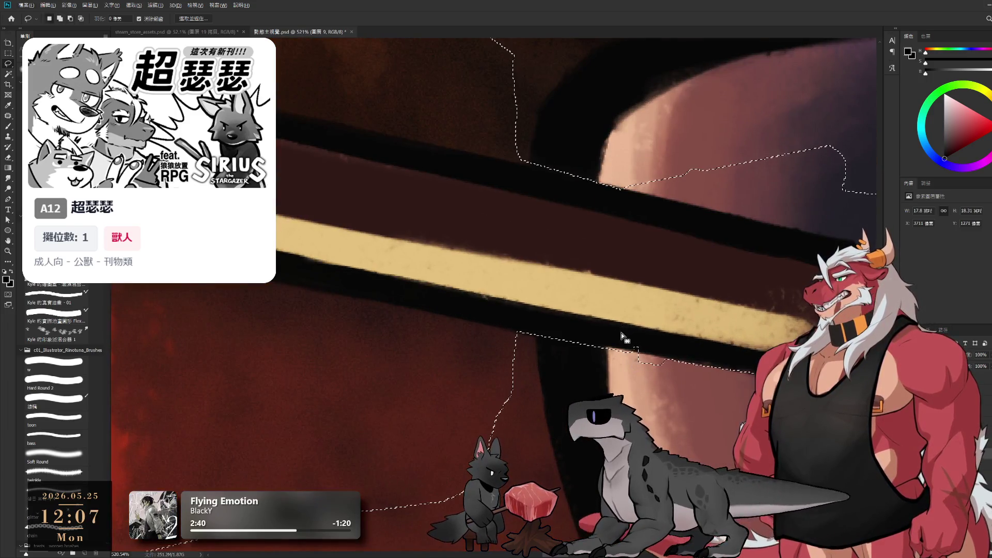
scroll(621, 332, "down", 2)
scroll(581, 348, "down", 2)
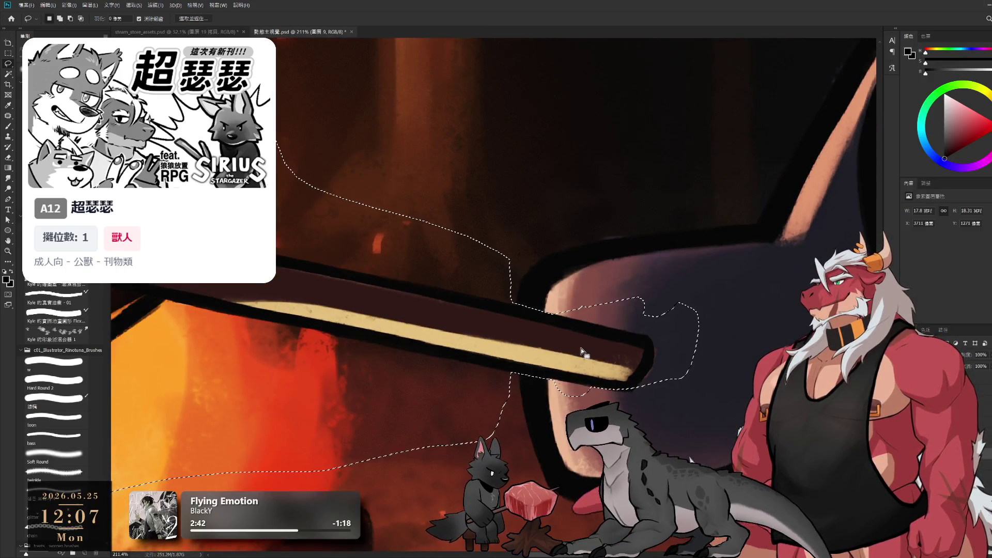
scroll(574, 361, "down", 1)
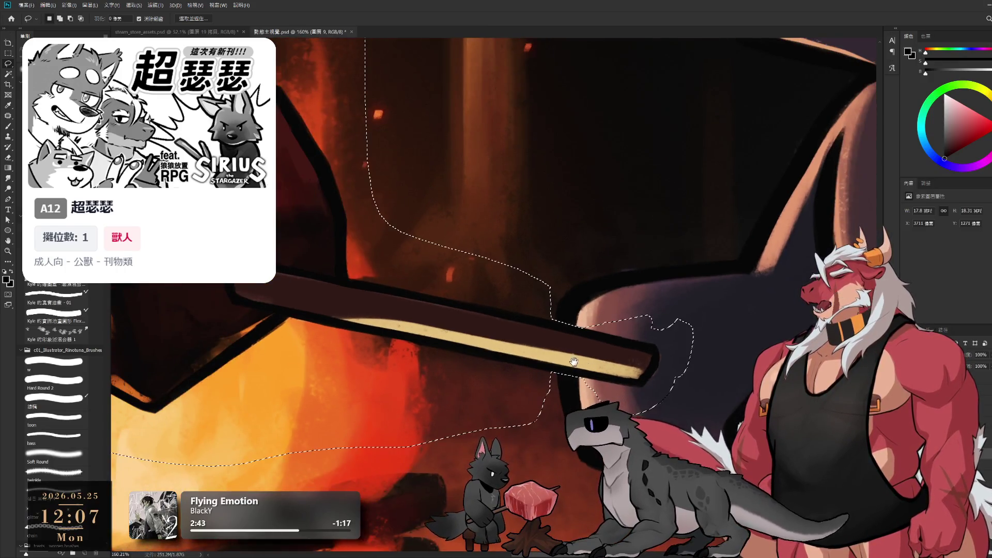
Step: Outline another area along the stick's edge, drop the selection, and zoom toward the stick tip
left_click_drag(574, 361, 637, 384)
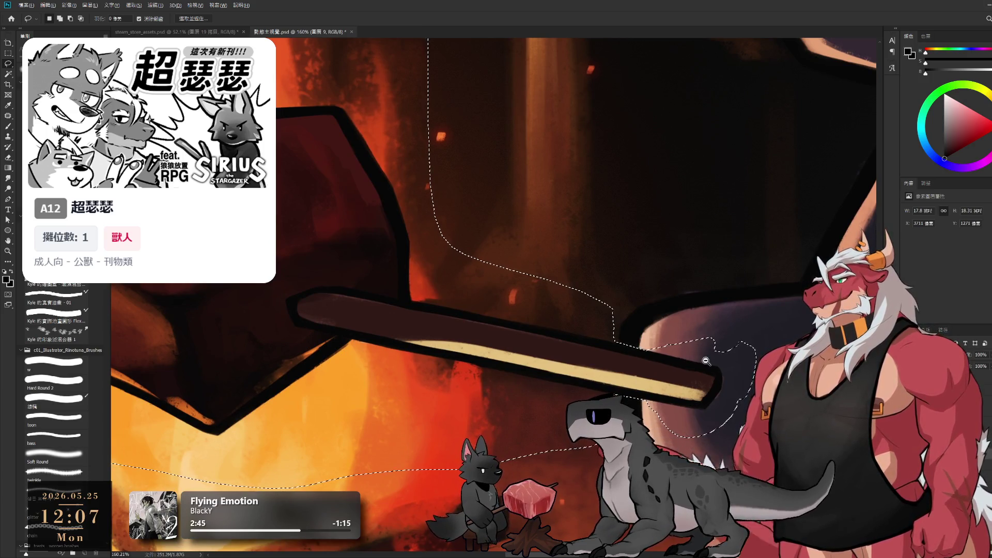
scroll(693, 354, "up", 1)
scroll(683, 343, "up", 1)
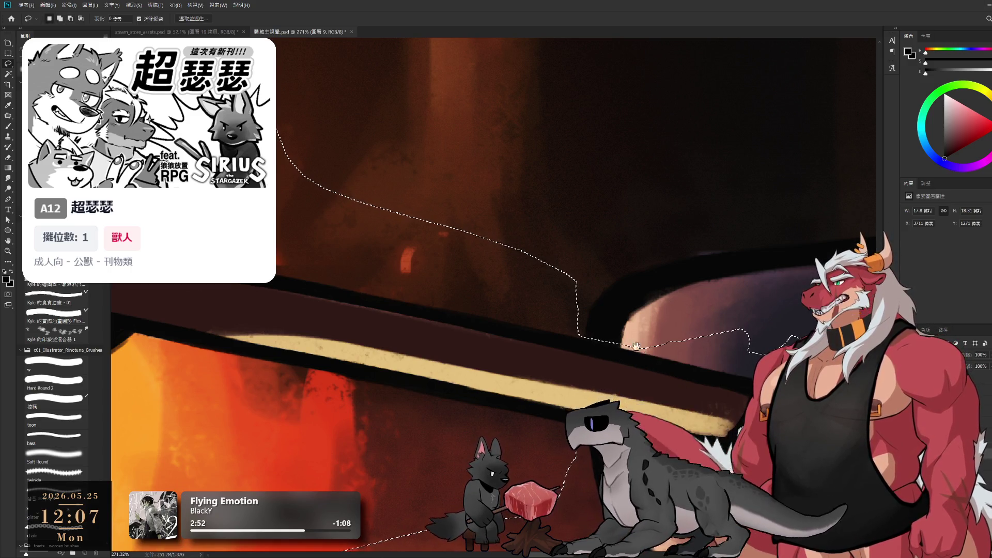
scroll(636, 346, "up", 2)
mouse_move(627, 355)
left_mouse_down()
mouse_move(515, 319)
mouse_move(530, 310)
left_mouse_up()
scroll(694, 335, "down", 3)
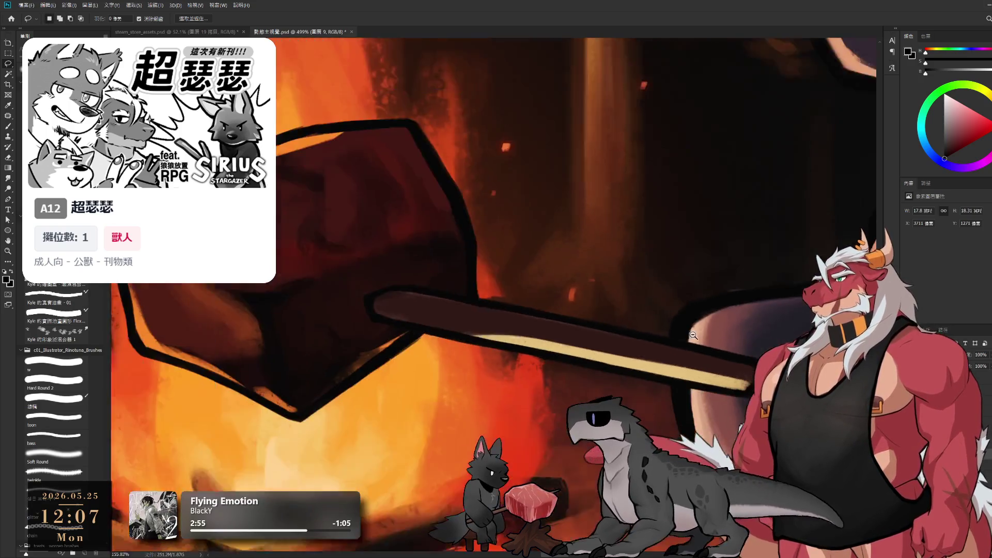
scroll(693, 336, "down", 2)
scroll(646, 339, "down", 2)
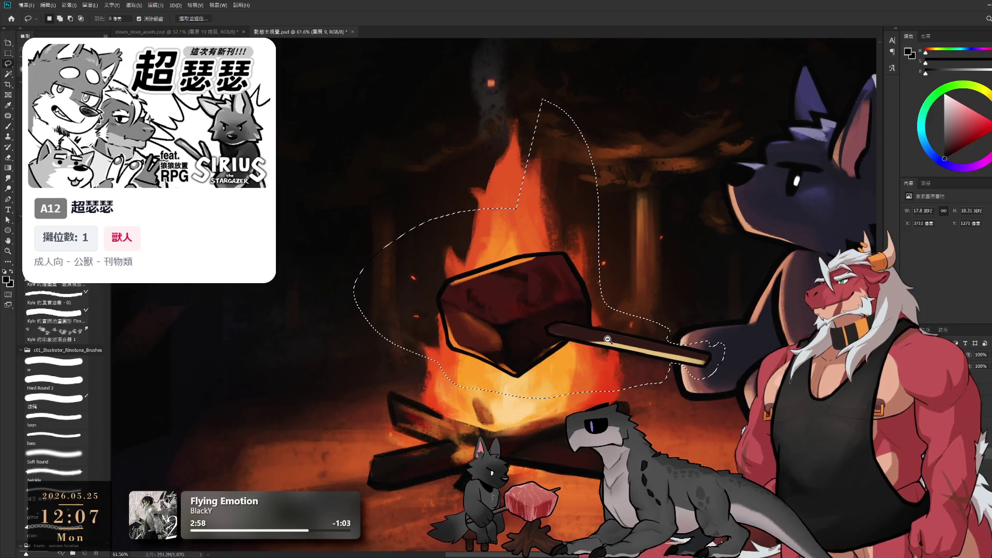
scroll(608, 339, "up", 1)
key("ctrl+j")
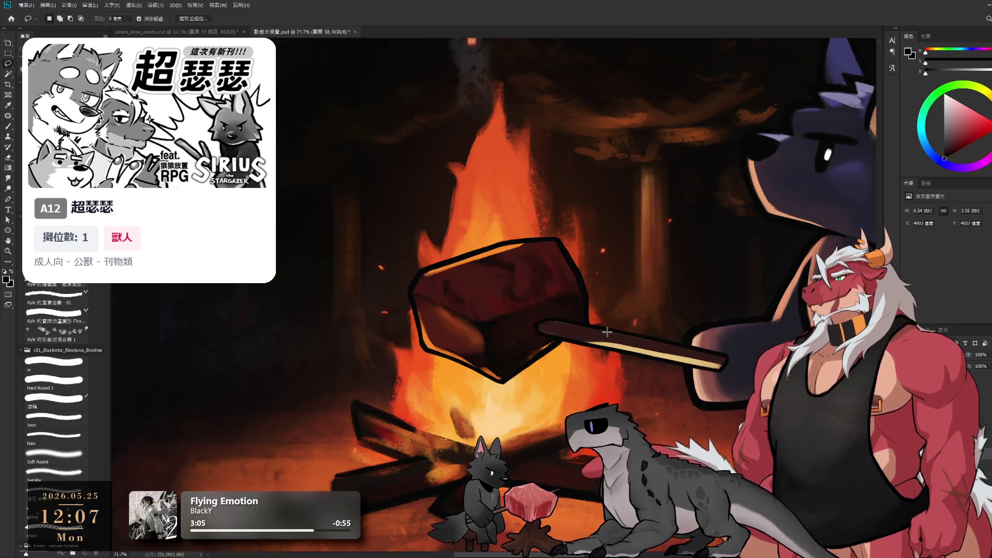
scroll(607, 331, "up", 3)
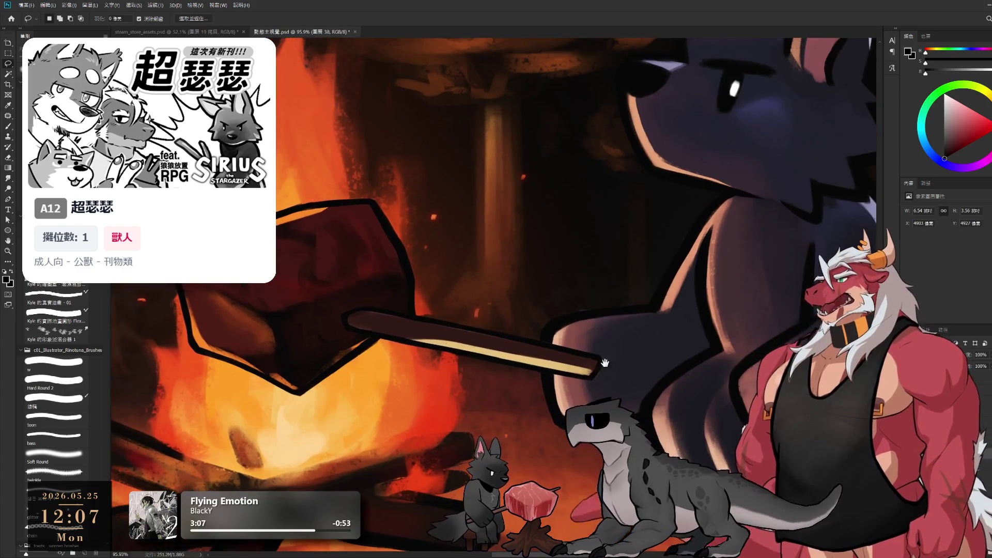
scroll(605, 362, "up", 5)
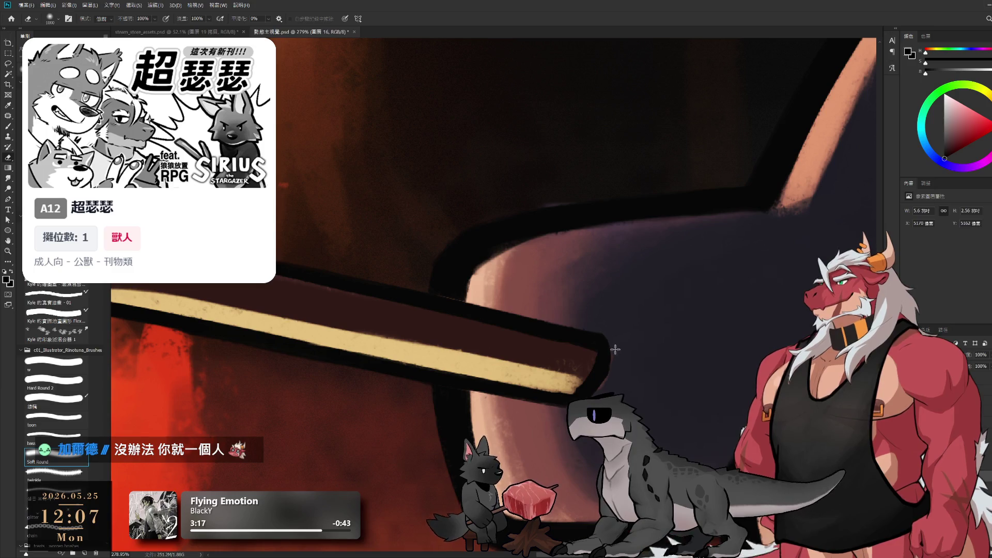
Step: On 圖層 7, lasso the stick tip and delete it
key("e")
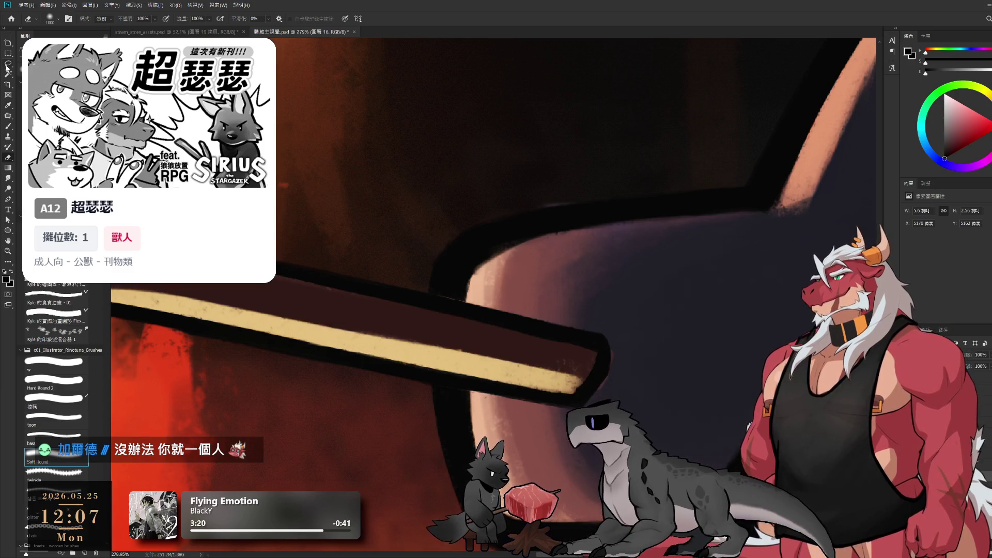
left_click(945, 414)
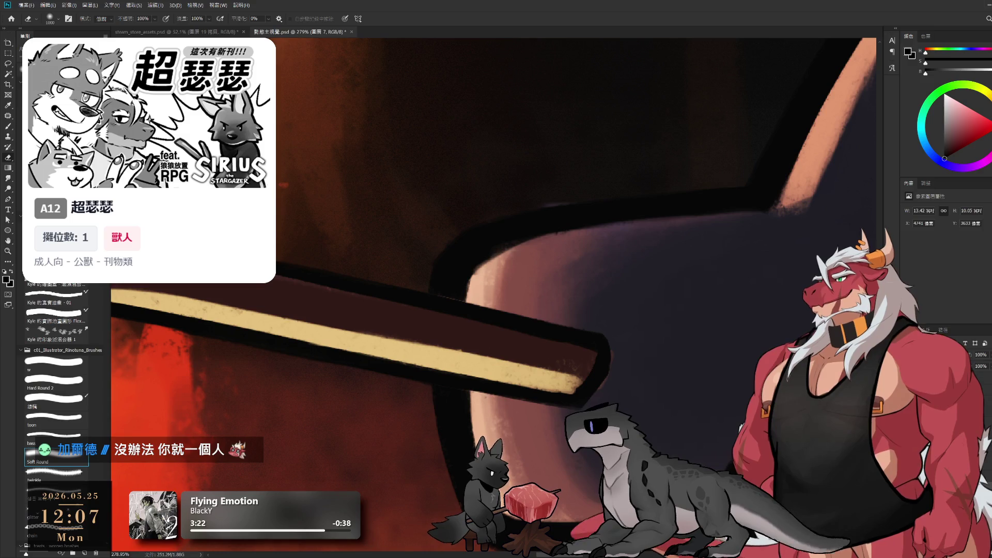
key("l")
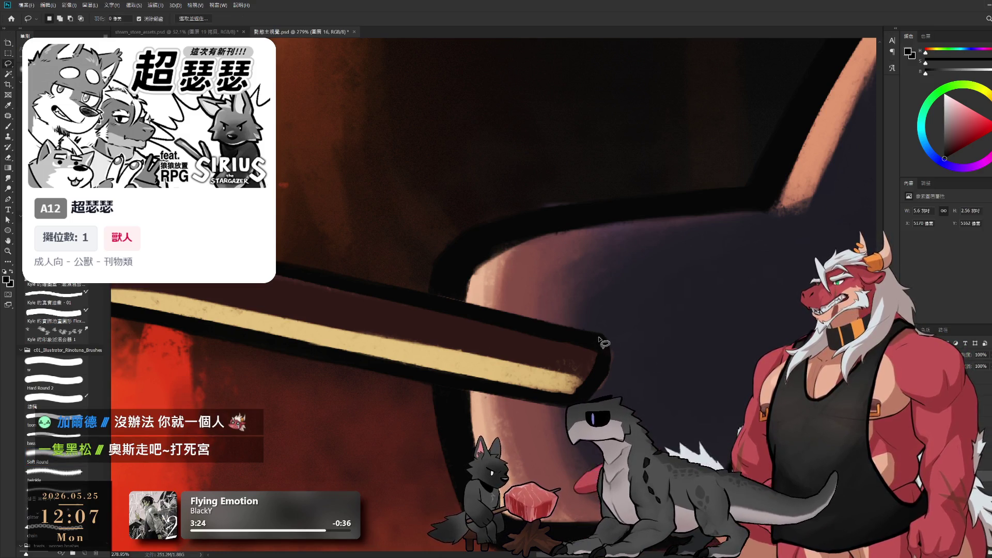
left_click_drag(600, 341, 602, 349)
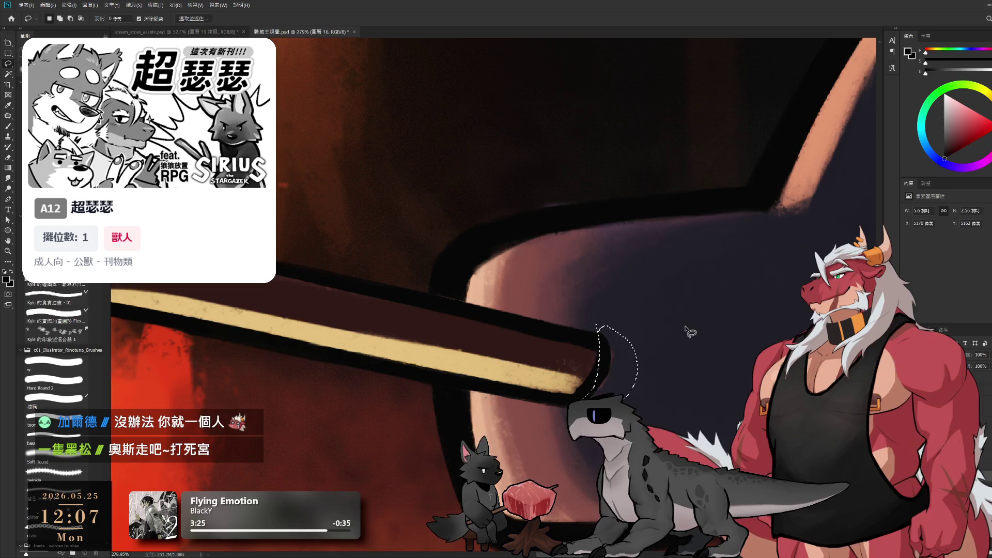
key("Delete")
key("ctrl+d")
scroll(688, 332, "down", 2)
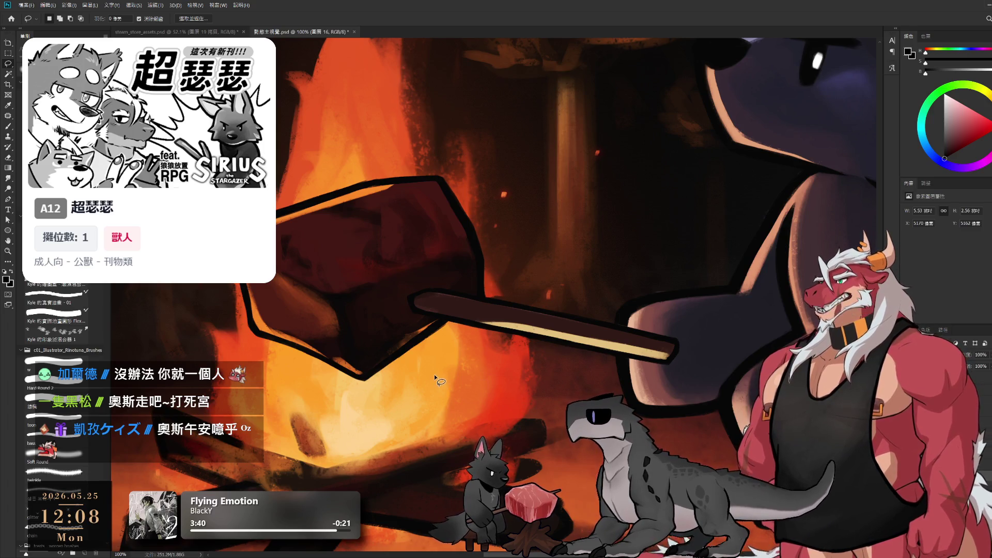
Step: Test-move the meat and stick, undo the move, and select the 群組 8 group
mouse_move(594, 337)
left_mouse_down()
mouse_move(626, 377)
mouse_move(694, 336)
left_mouse_up()
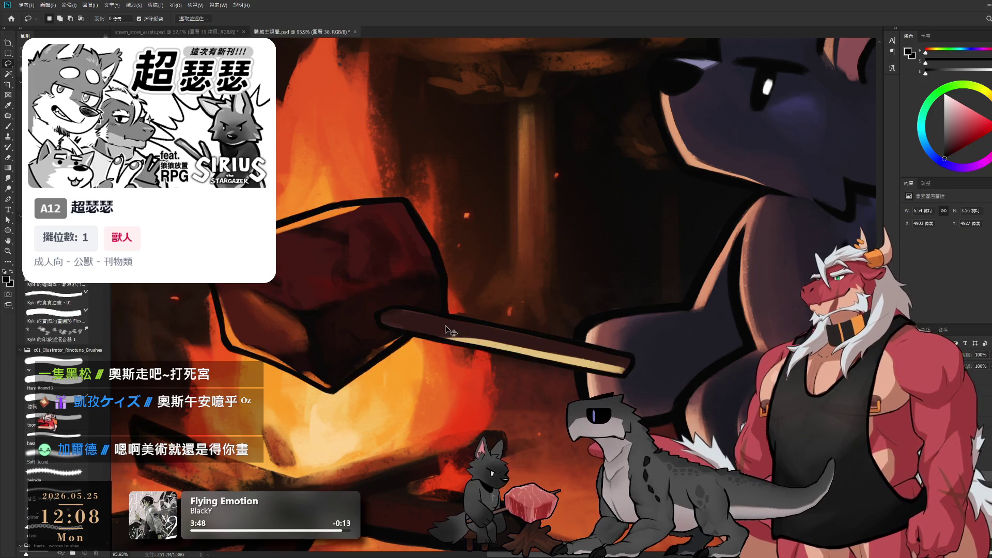
left_click_drag(455, 330, 597, 289)
key("ctrl+z")
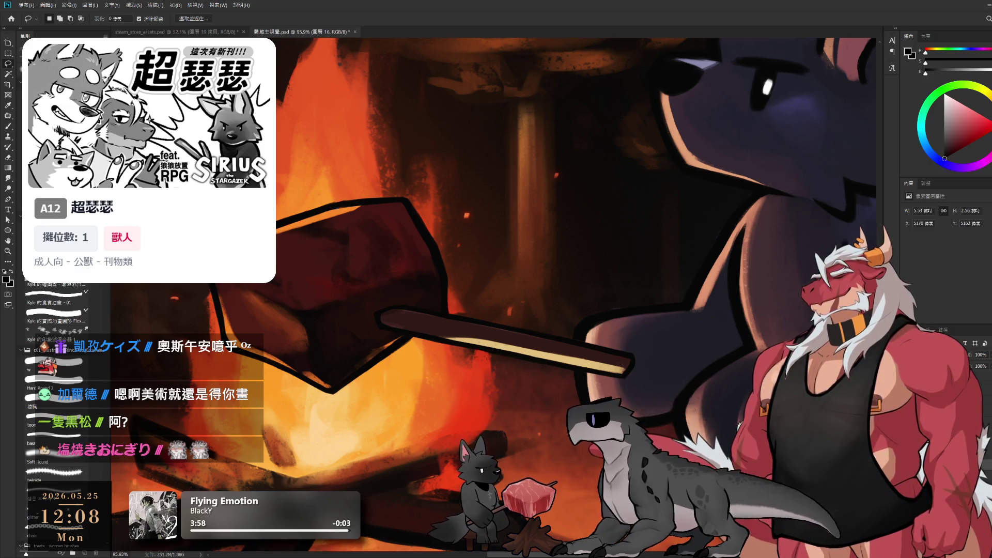
left_click(946, 465)
left_click(946, 393)
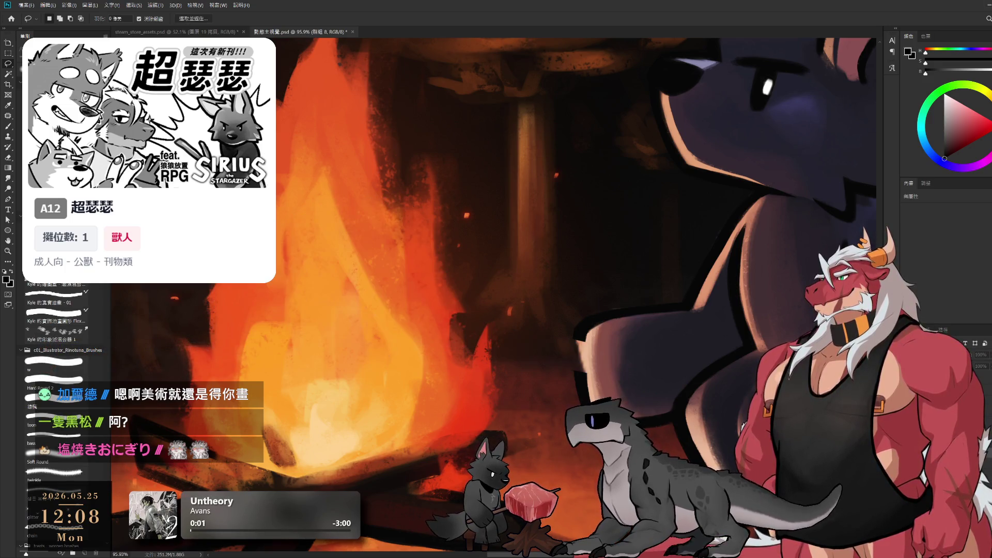
Step: Hide the meat-and-stick group and ready the Hard Round 2 brush at size 20
key("ctrl+comma")
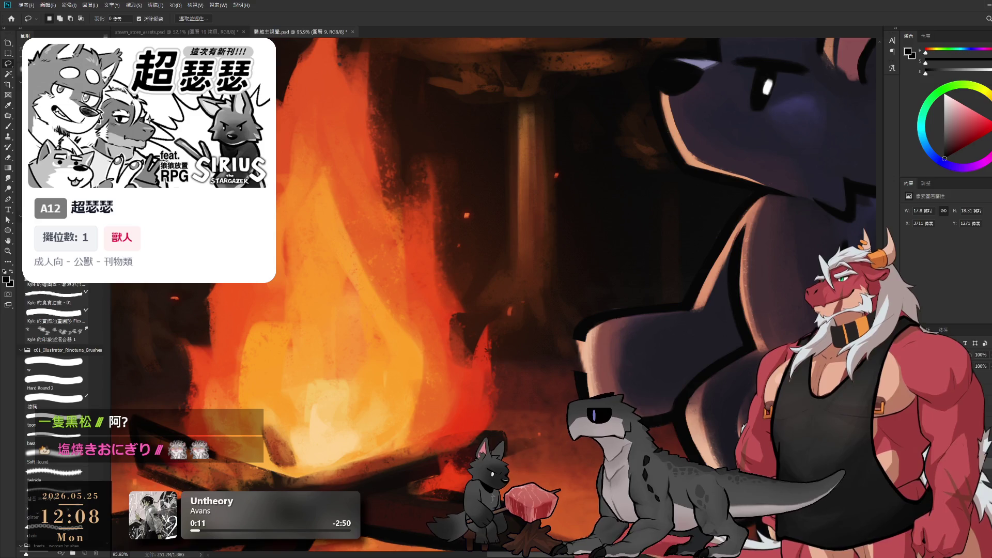
scroll(666, 378, "down", 2)
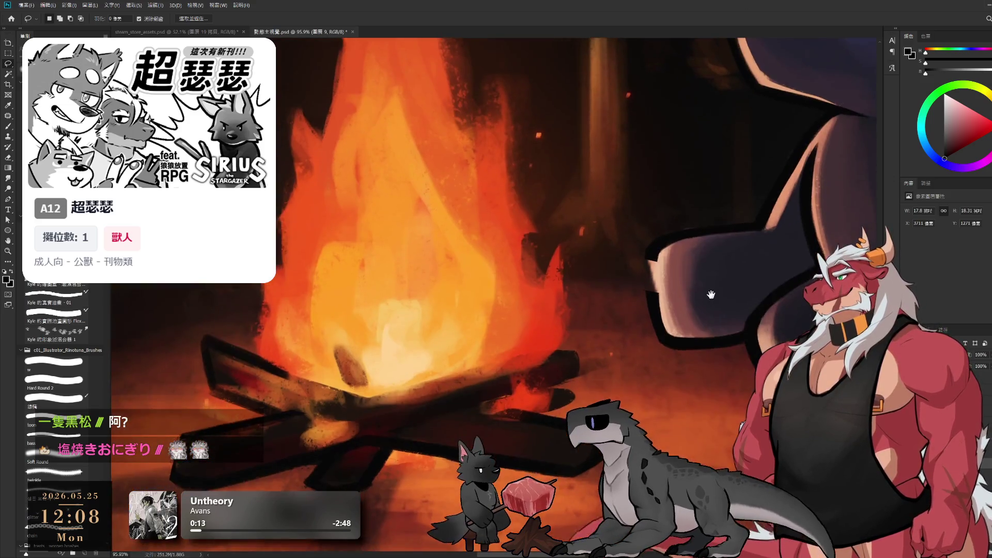
scroll(680, 265, "up", 5)
key("e")
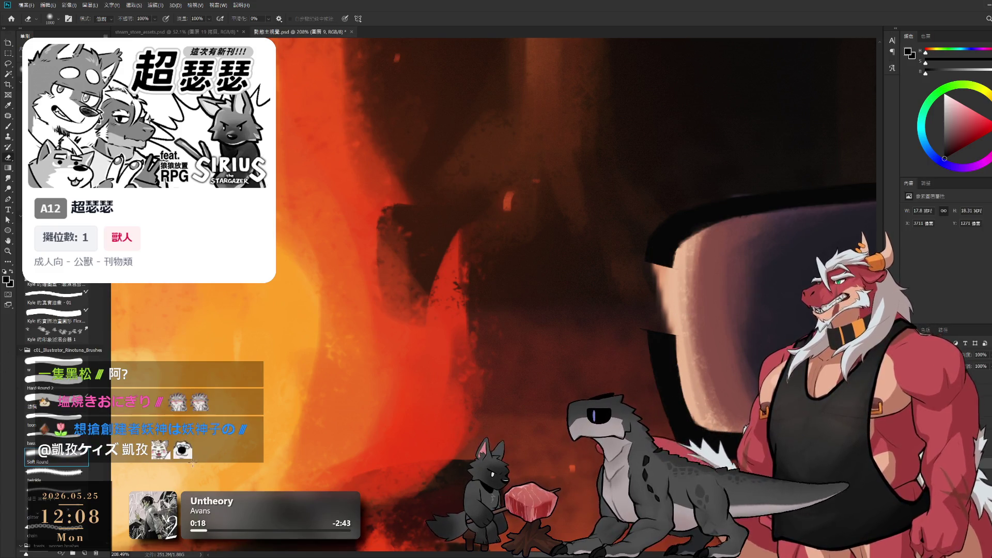
left_click(71, 387)
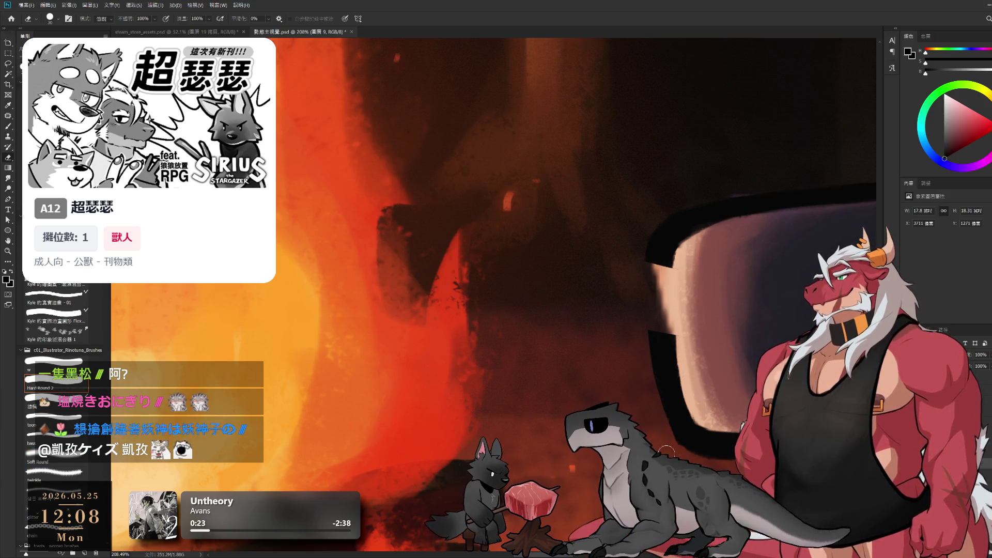
key("b")
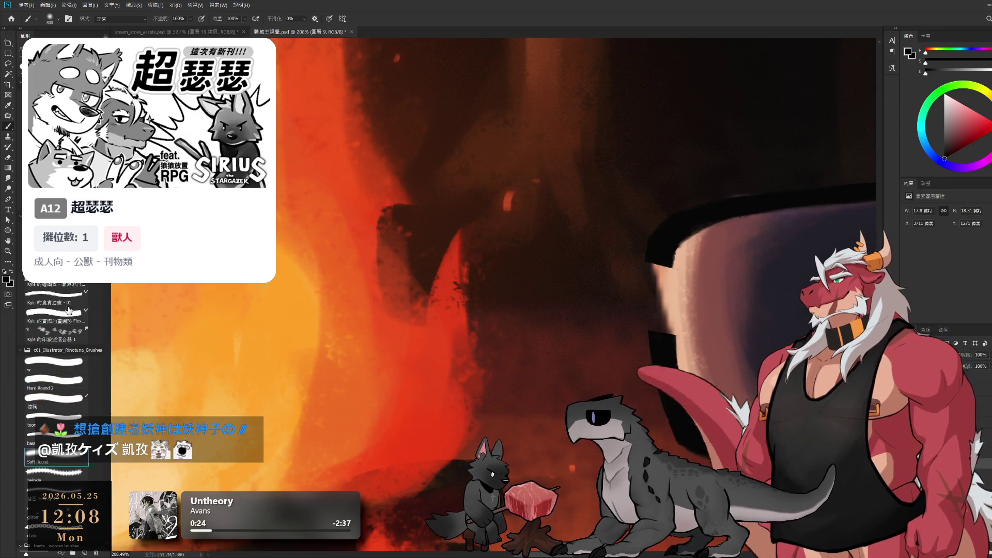
left_click(56, 383)
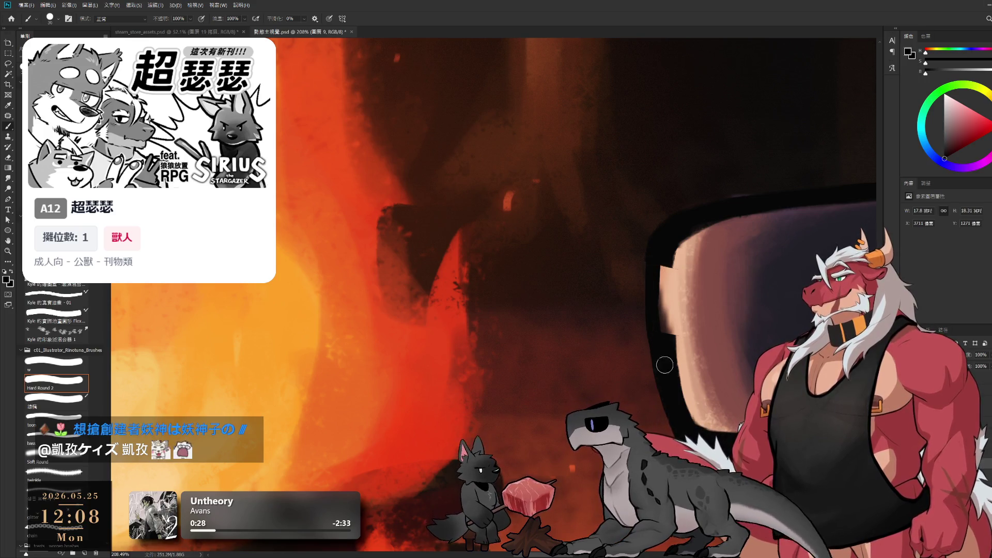
Step: Paint black over the peach strip along the inner left edge, then rotate the view to 85°
mouse_move(663, 257)
left_mouse_down()
mouse_move(670, 354)
mouse_move(678, 238)
left_mouse_up()
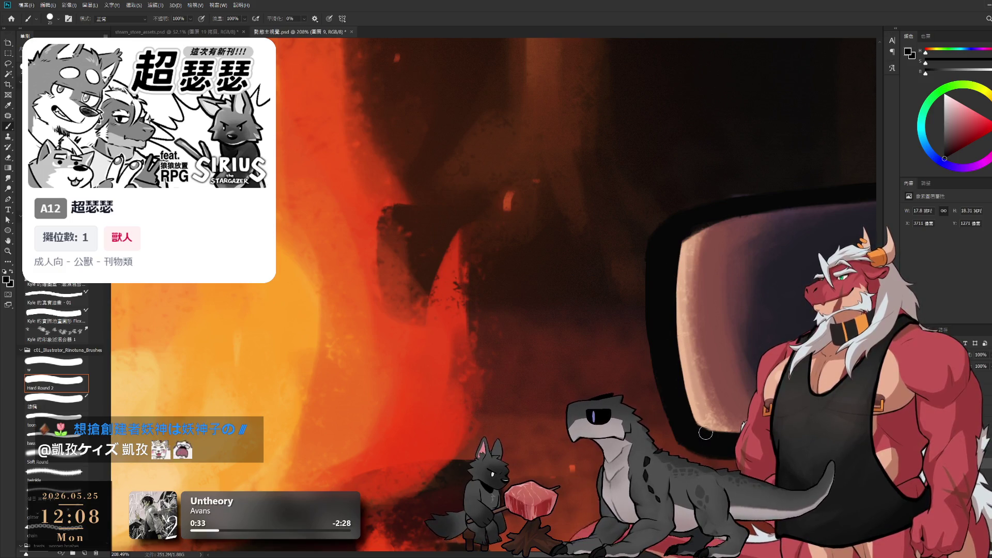
left_click_drag(697, 403, 635, 378)
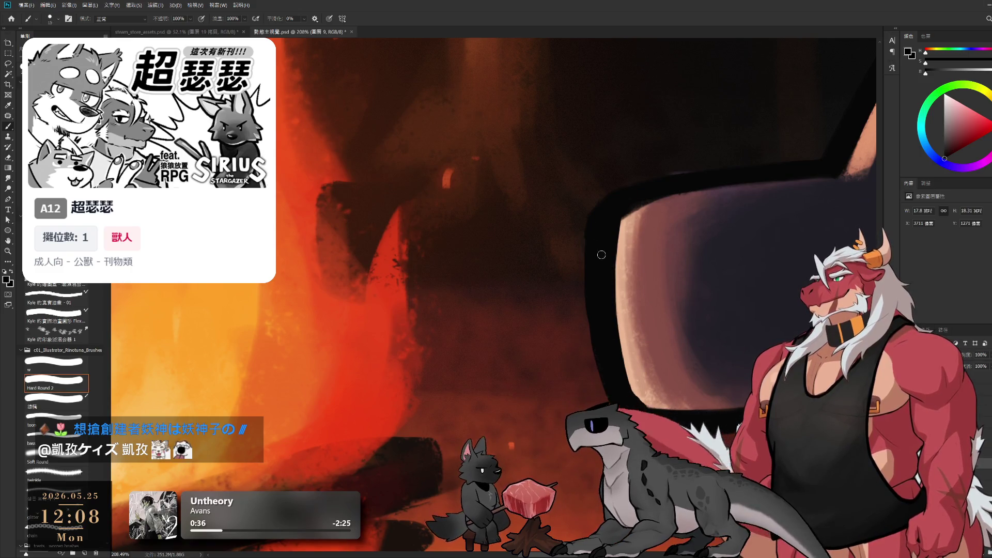
key("r")
mouse_move(695, 214)
left_mouse_down()
mouse_move(738, 290)
mouse_move(594, 294)
left_mouse_up()
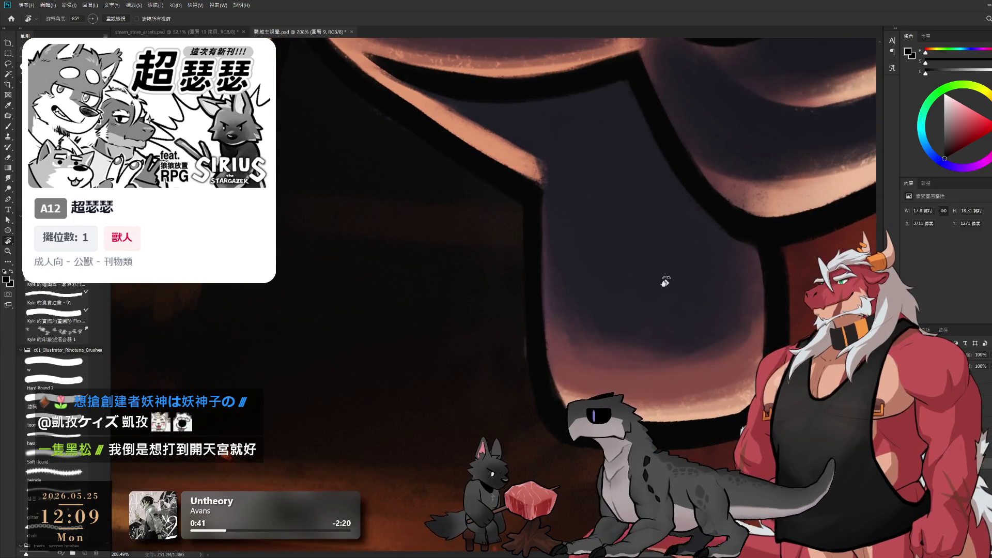
key("b")
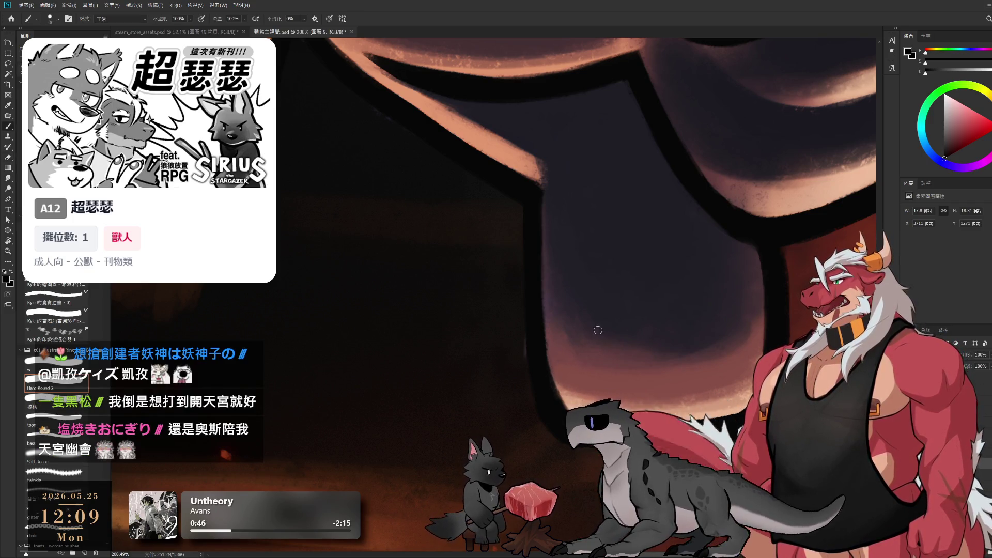
Step: Rotate the view to 49° and zoom in on the rimmed shape with the Eraser ready
key("r")
mouse_move(598, 328)
left_mouse_down()
mouse_move(706, 385)
mouse_move(726, 203)
left_mouse_up()
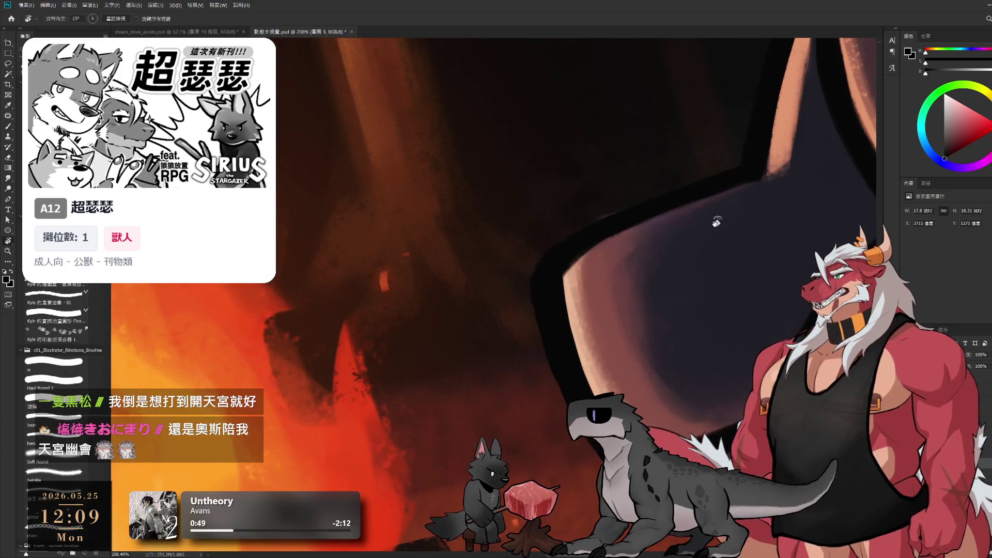
key("e")
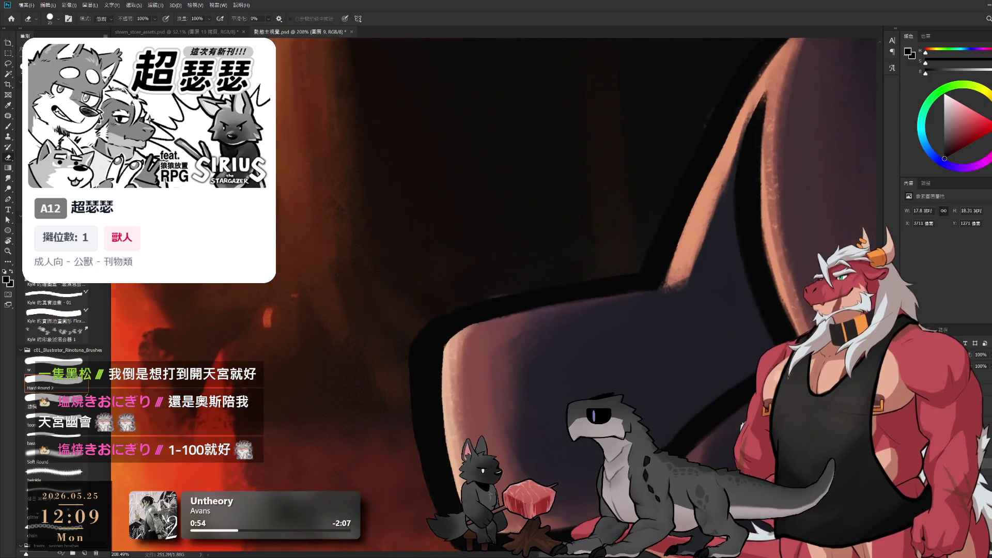
mouse_move(817, 293)
left_mouse_down()
mouse_move(696, 361)
mouse_move(687, 300)
left_mouse_up()
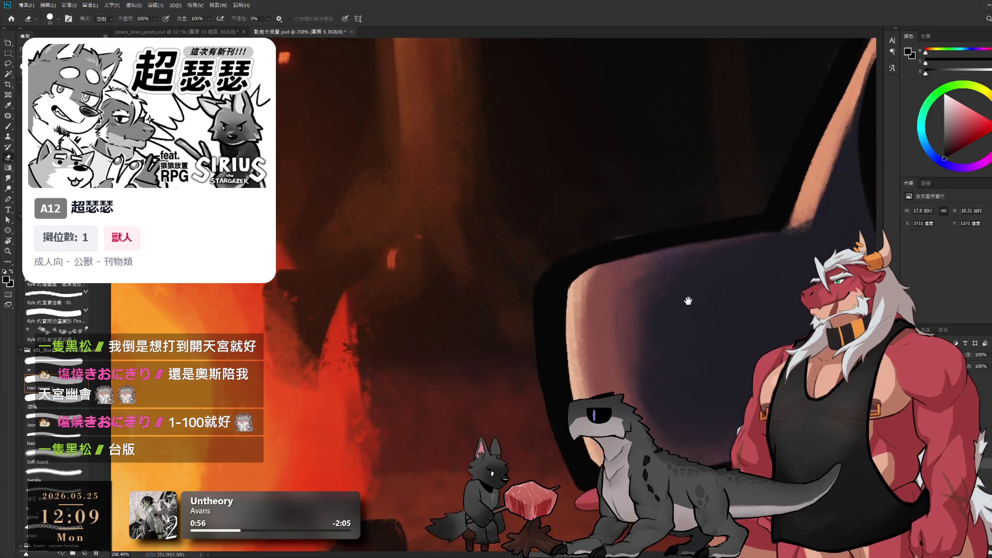
scroll(688, 300, "up", 1)
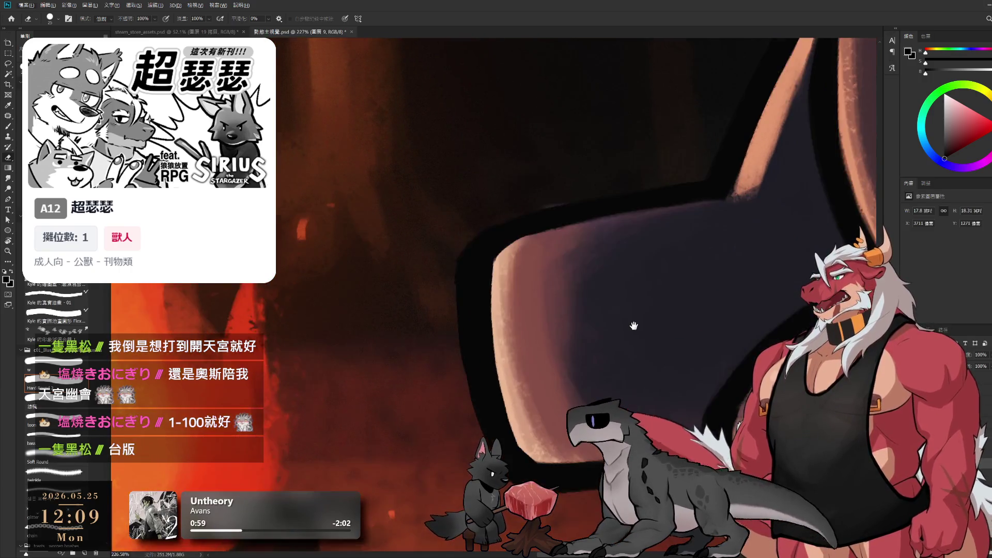
left_click_drag(634, 325, 647, 335)
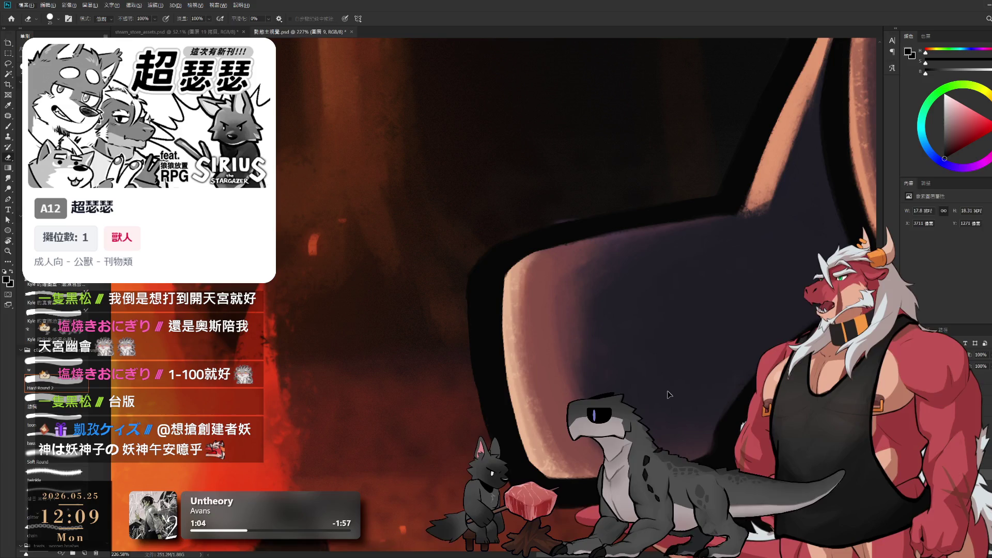
Step: Undo the last three changes to the shape
key("ctrl+z")
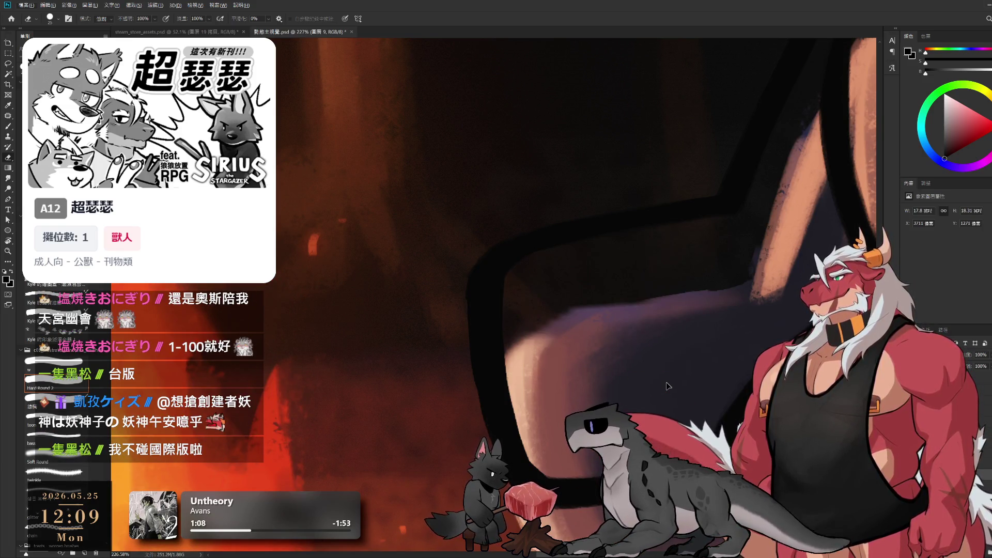
key("ctrl+z")
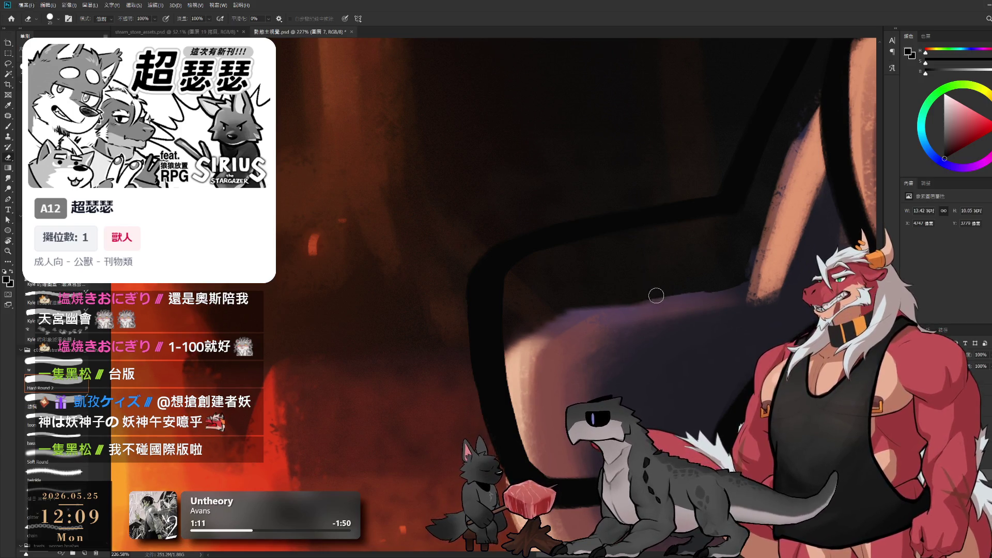
key("ctrl+z")
key("ctrl+z")
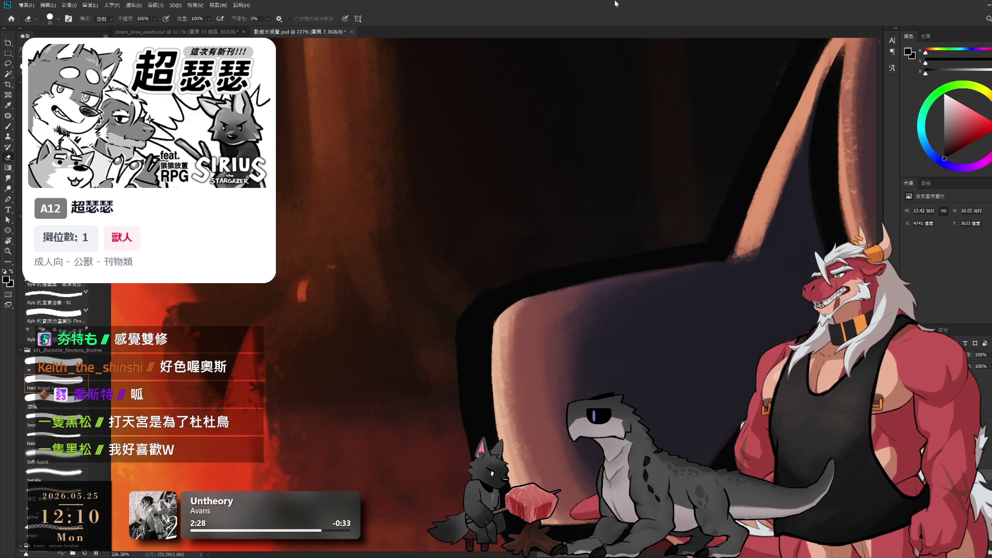
Step: Undo the accidental move of the layer 9 shape and sample the peach rim colour with the Brush
mouse_move(678, 281)
left_mouse_down()
mouse_move(654, 341)
mouse_move(569, 259)
left_mouse_up()
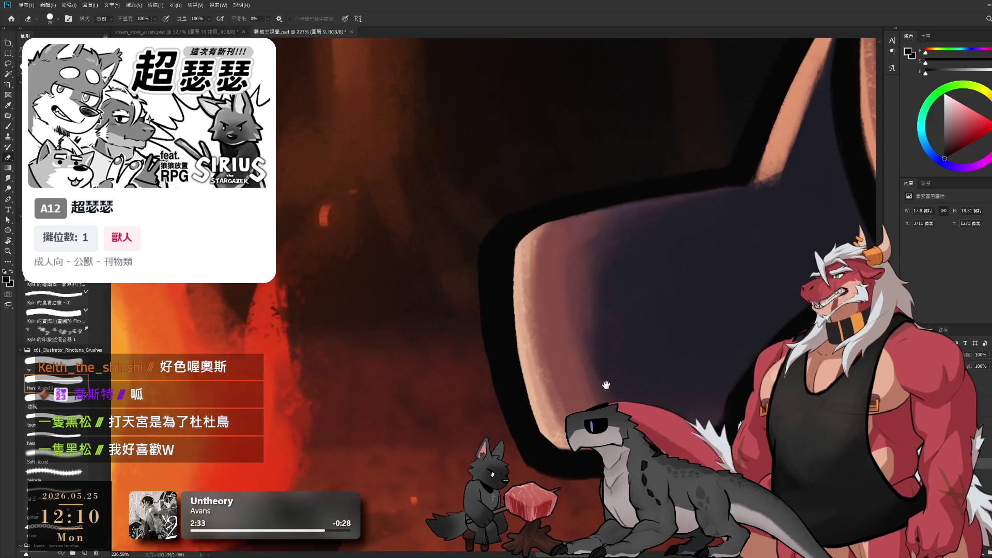
key("ctrl+z")
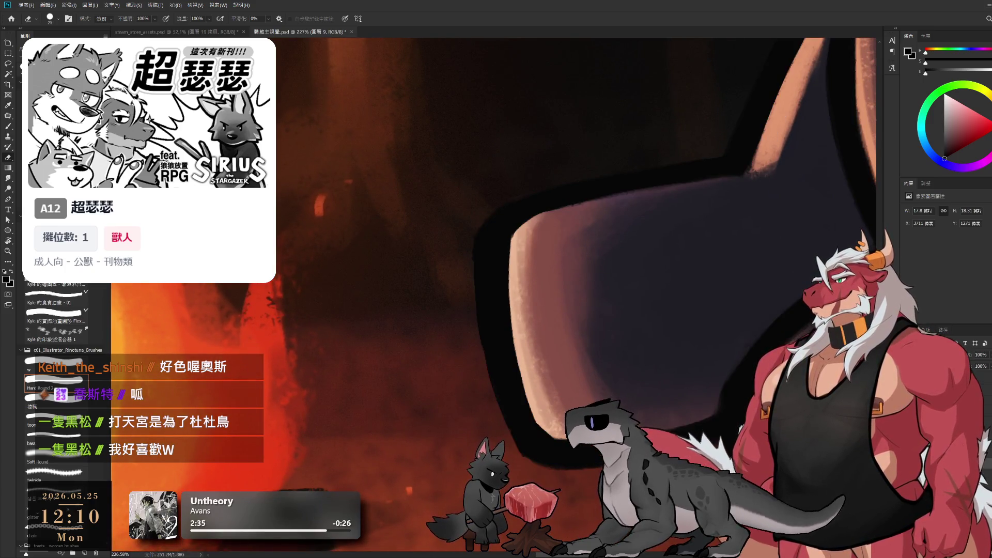
key("ctrl+z")
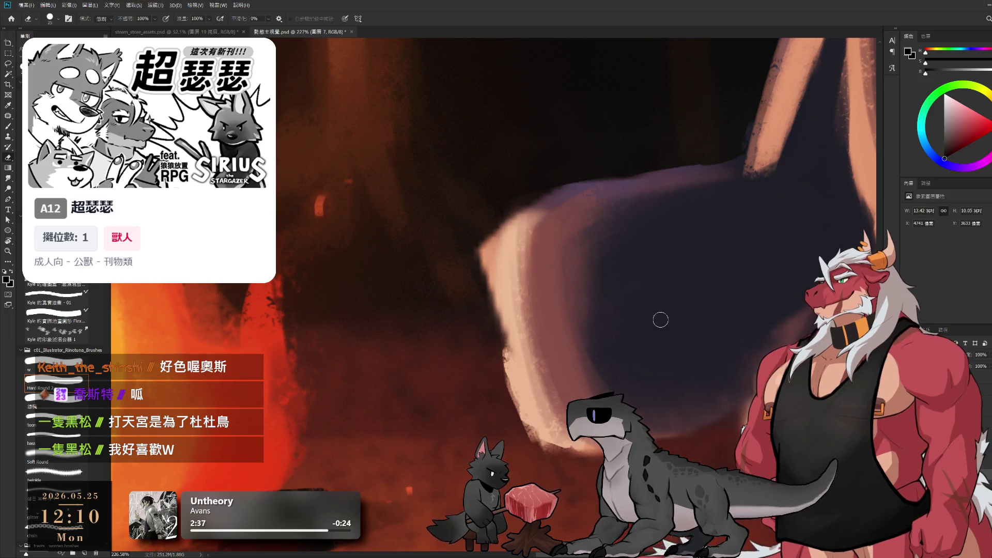
key("b")
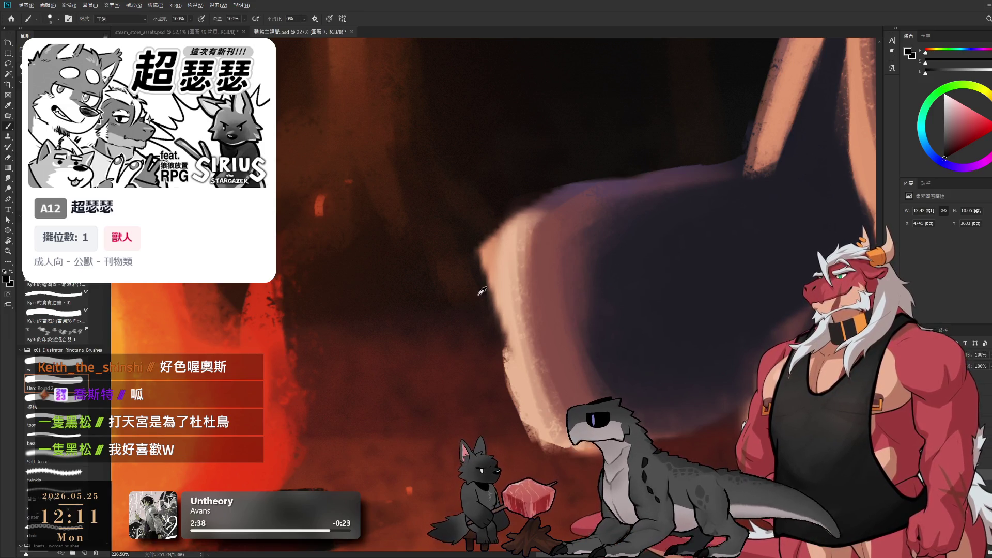
left_click(511, 282, "alt")
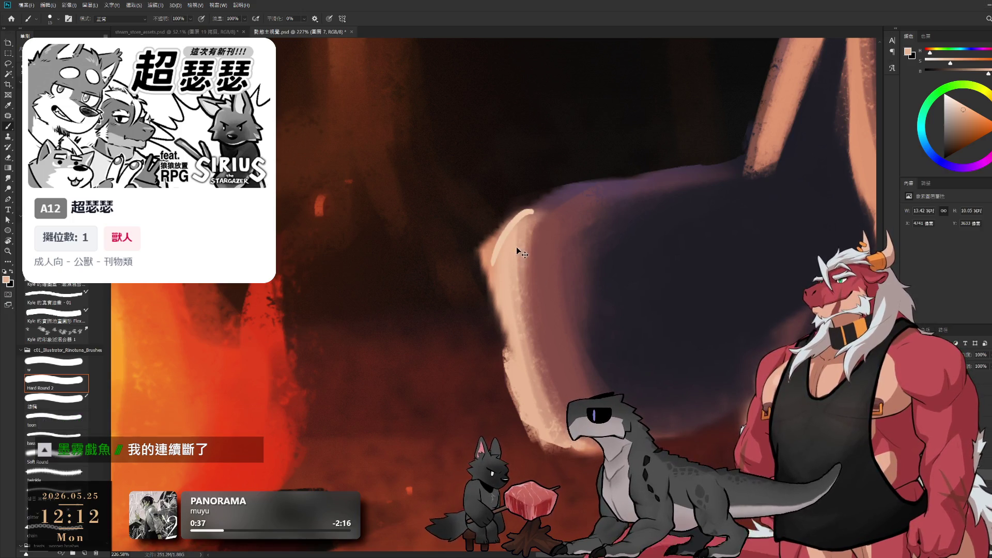
Step: With the w brush preset, try brightening the lower rim, then step it back
left_click(61, 364)
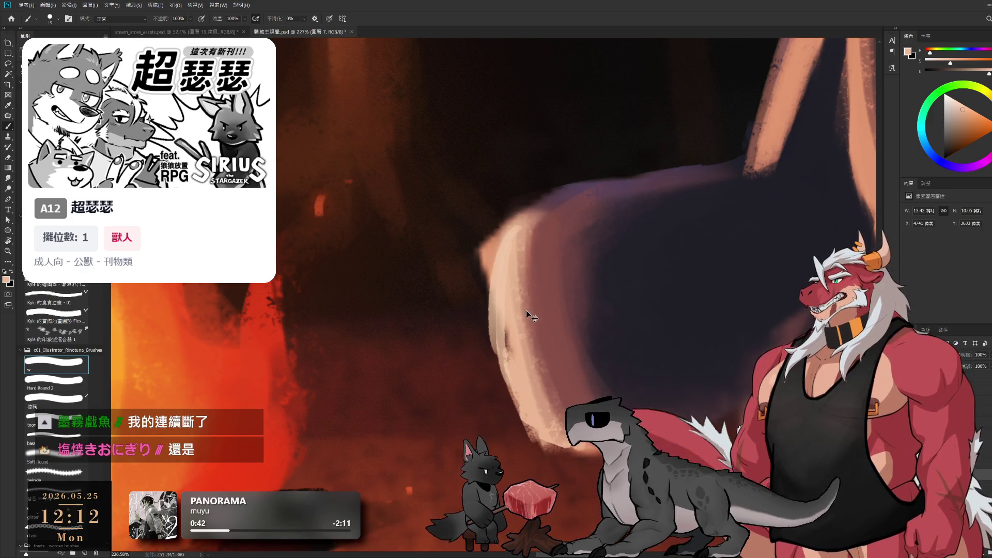
key("ctrl+z")
key("ctrl+shift+z")
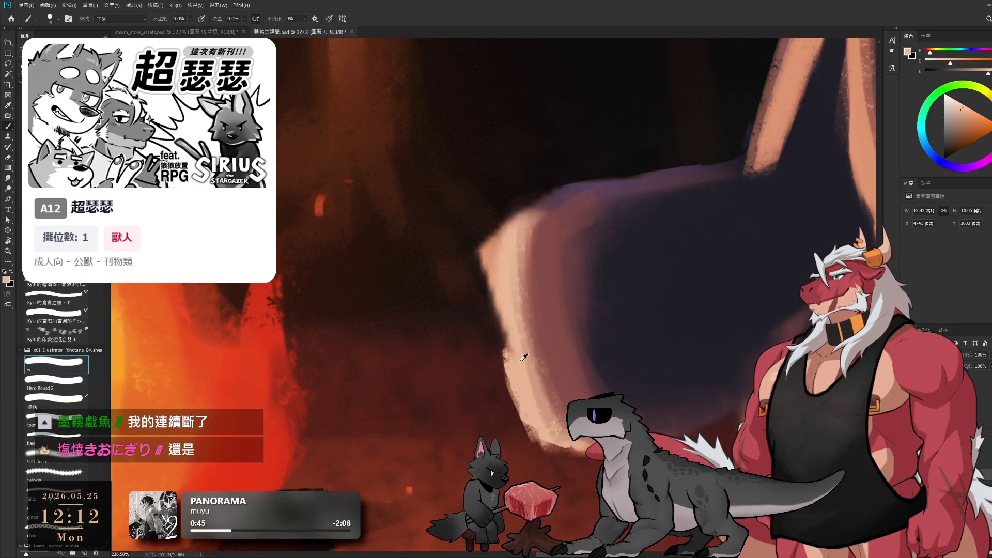
left_click_drag(515, 366, 518, 383)
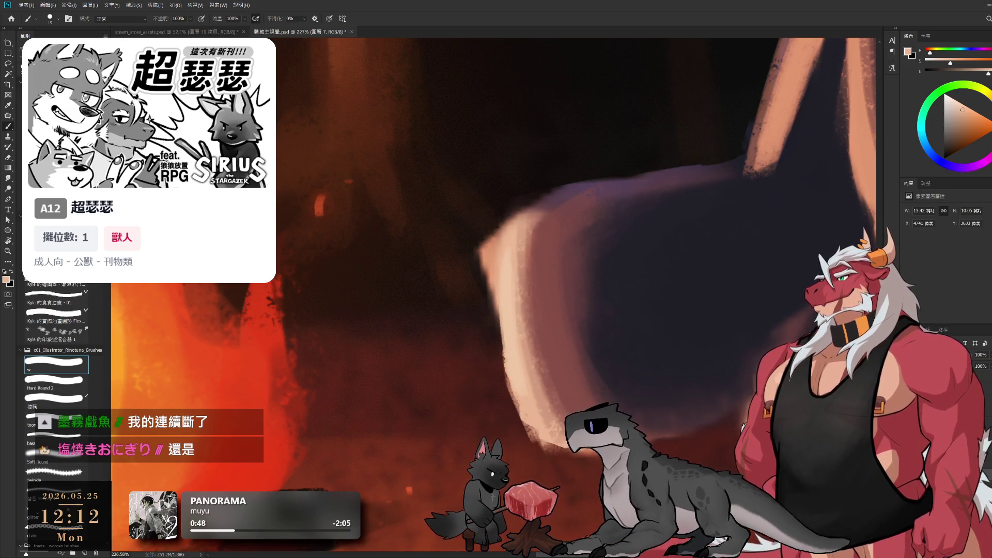
key("ctrl+z")
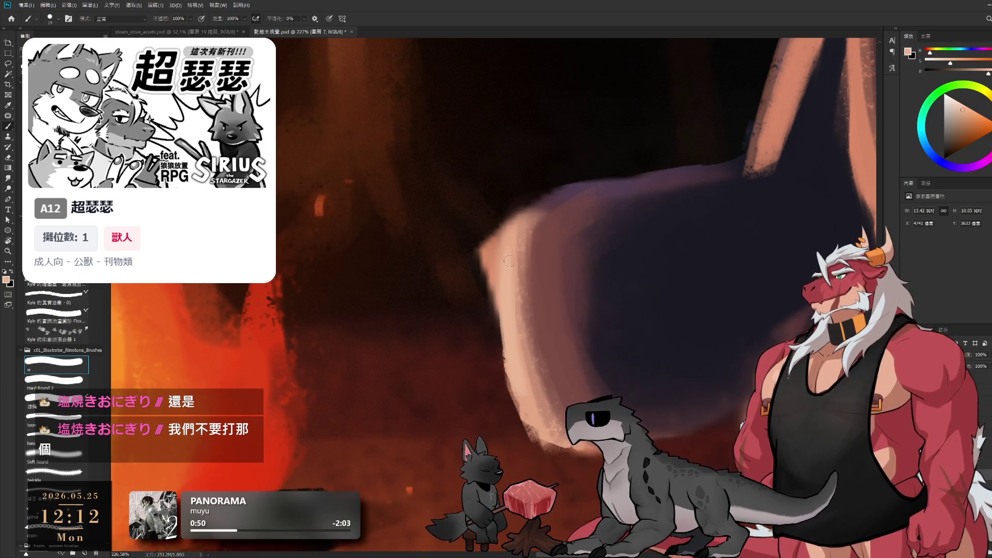
Step: Discard a trial light stroke on the band's top and erode its left edge with the Eraser
left_click(531, 218, "alt")
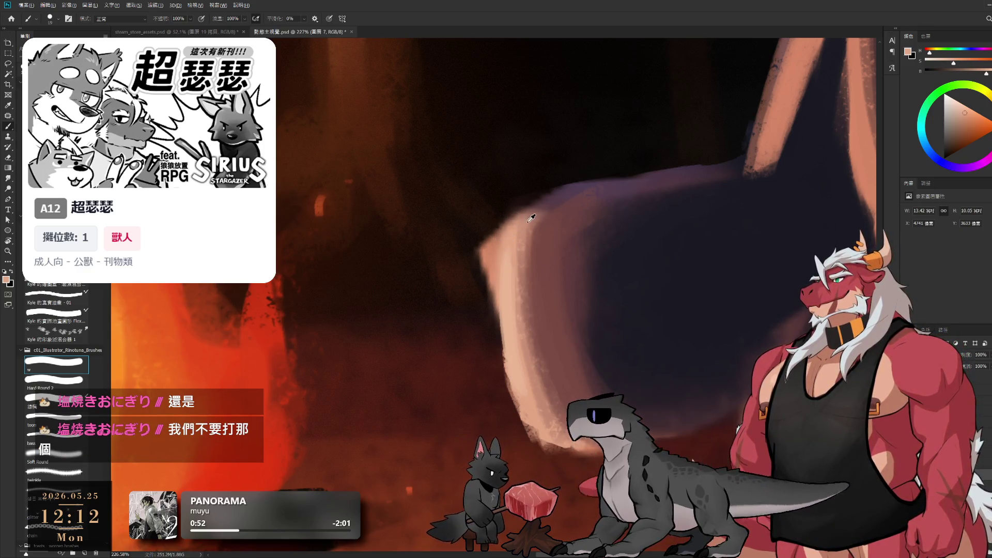
left_click_drag(550, 199, 519, 216)
key("ctrl+z")
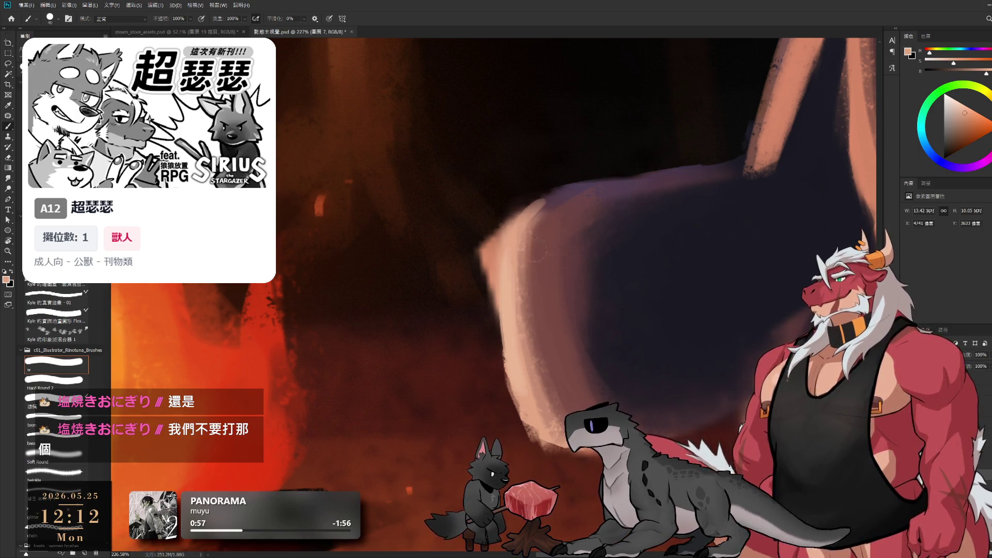
key("e")
left_click_drag(491, 230, 483, 294)
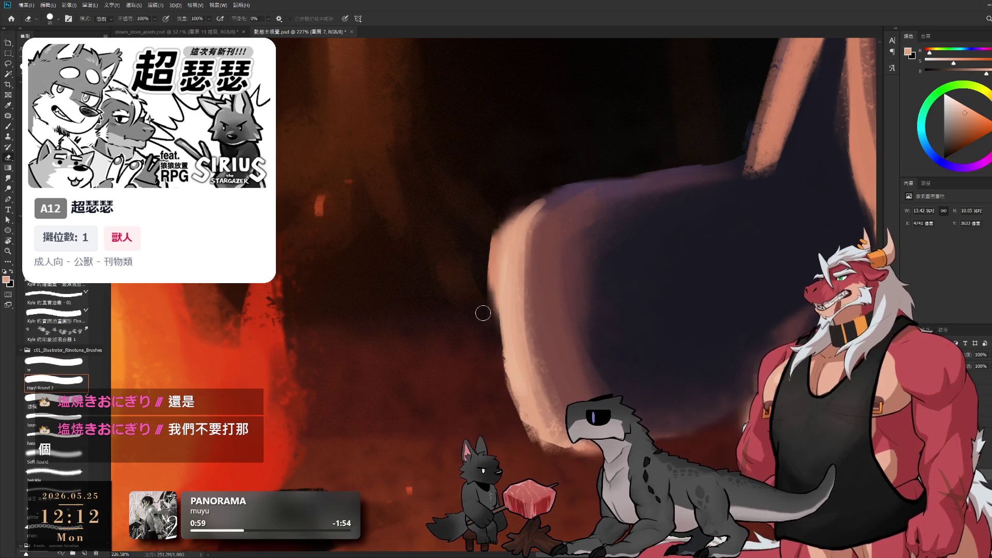
left_click_drag(493, 215, 504, 398)
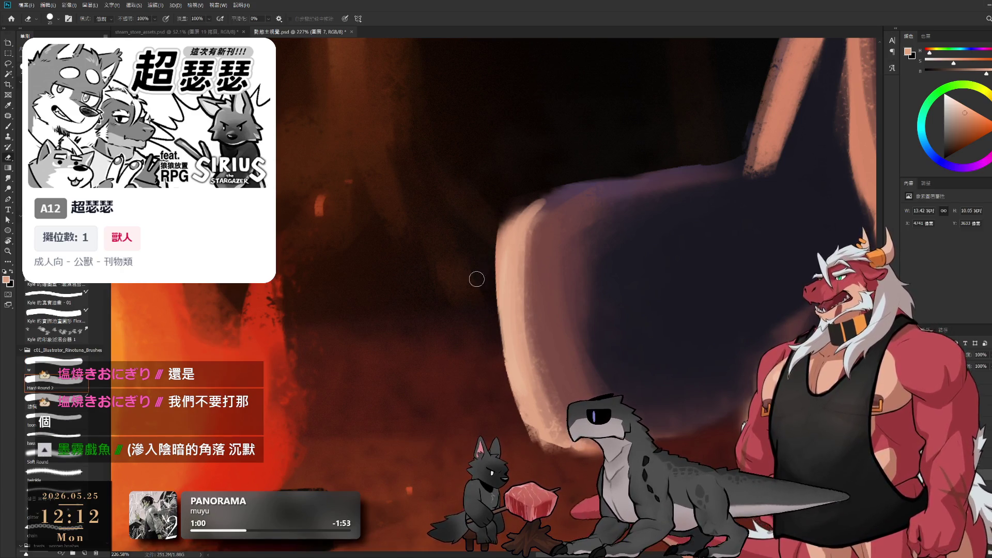
Step: Brush a soft stroke along the pale band's left edge to tidy it
key("b")
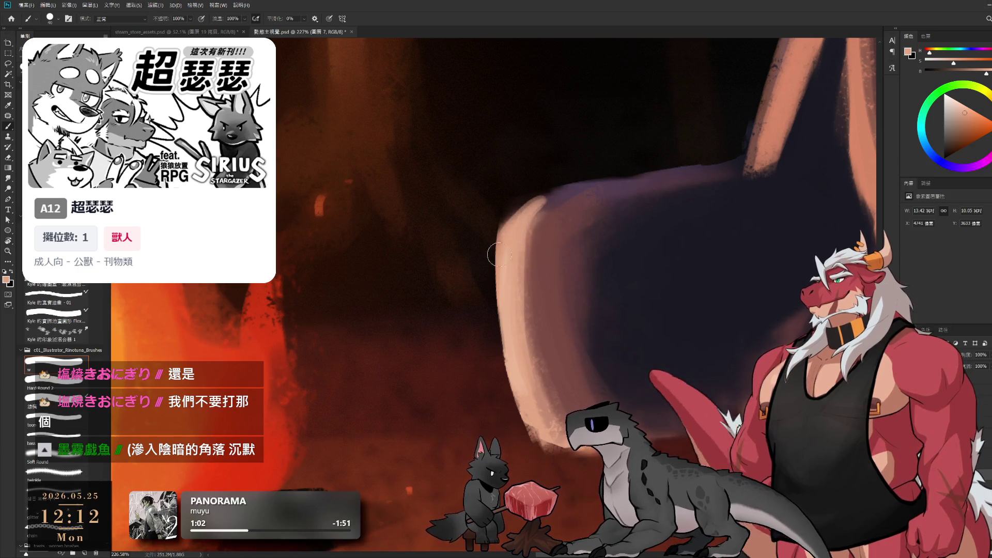
mouse_move(501, 263)
left_mouse_down()
mouse_move(522, 406)
mouse_move(563, 451)
left_mouse_up()
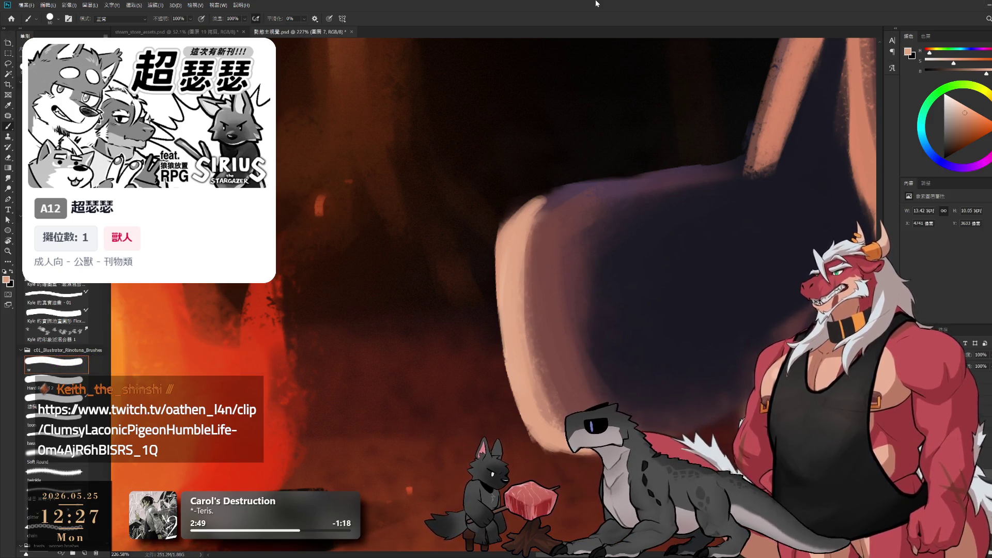
Step: Zoom out from the wolf close-up to about 40%, framing the fire, wolf and starry sky
left_click_drag(716, 386, 726, 289)
scroll(729, 263, "down", 3)
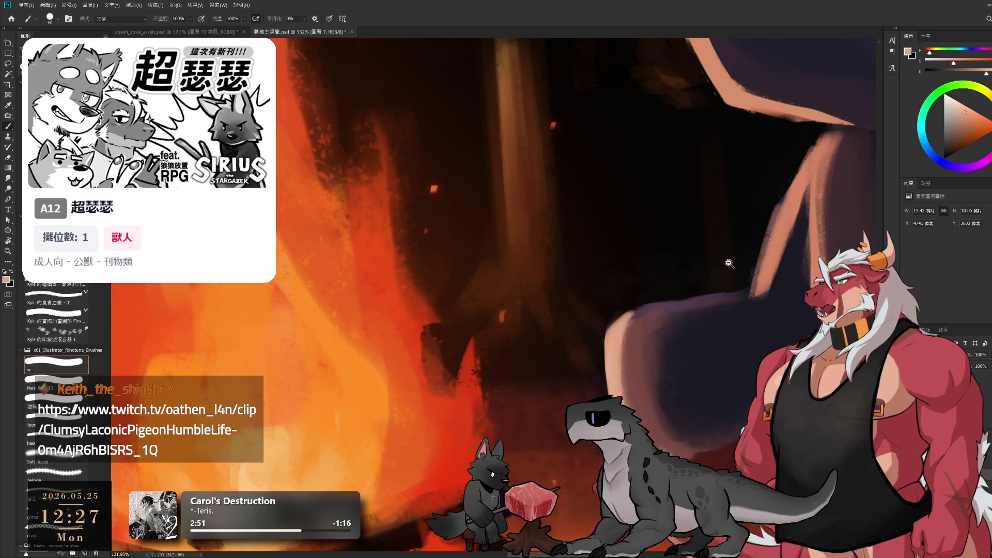
mouse_move(669, 400)
left_mouse_down()
mouse_move(670, 317)
mouse_move(749, 235)
left_mouse_up()
key("r")
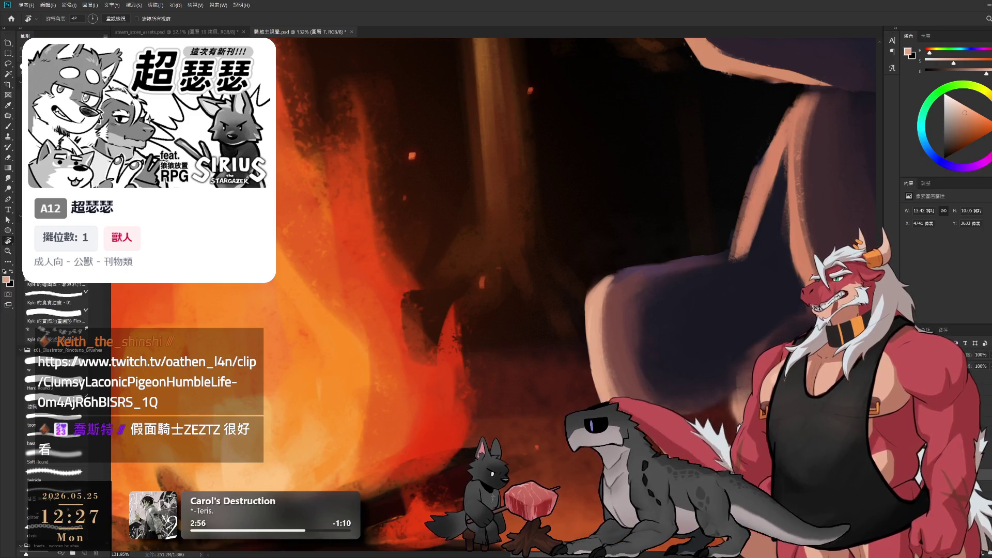
scroll(657, 251, "down", 1)
scroll(656, 250, "down", 1)
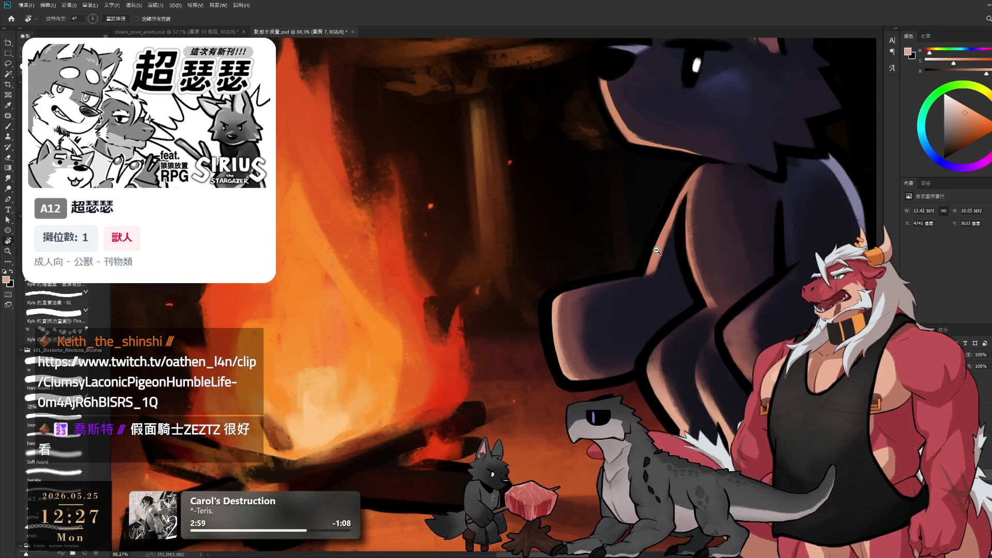
scroll(657, 250, "up", 2)
scroll(672, 279, "up", 2)
scroll(736, 398, "up", 2)
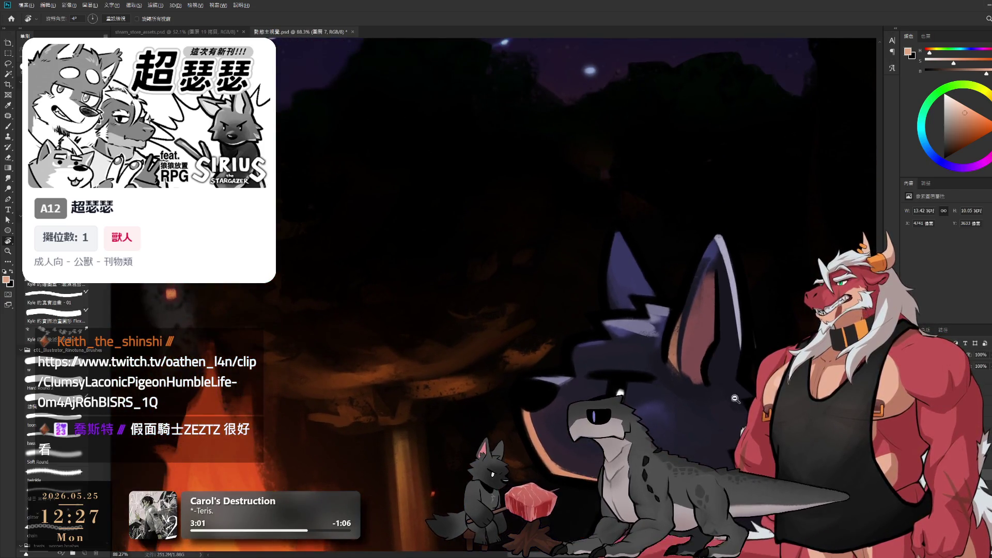
scroll(736, 398, "down", 2)
scroll(602, 307, "up", 2)
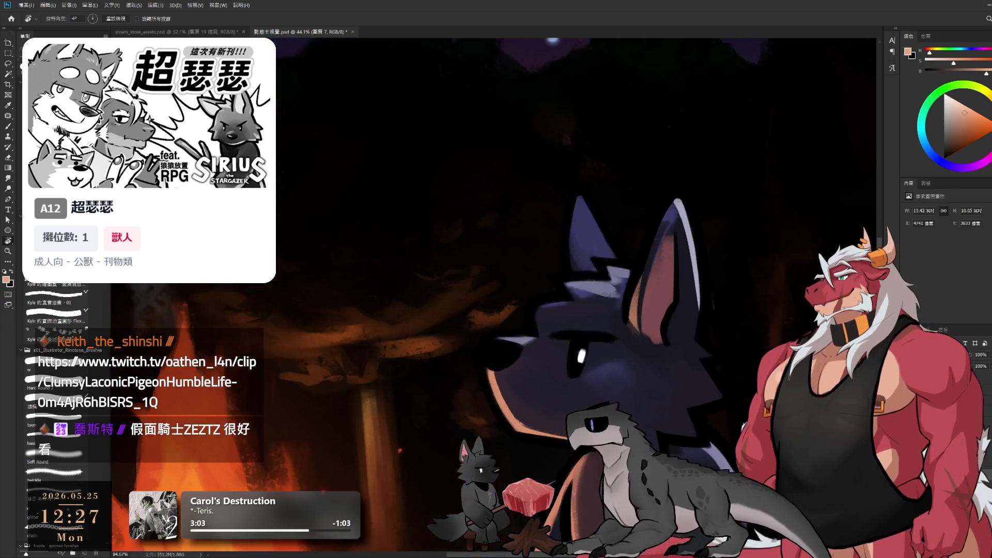
key("e")
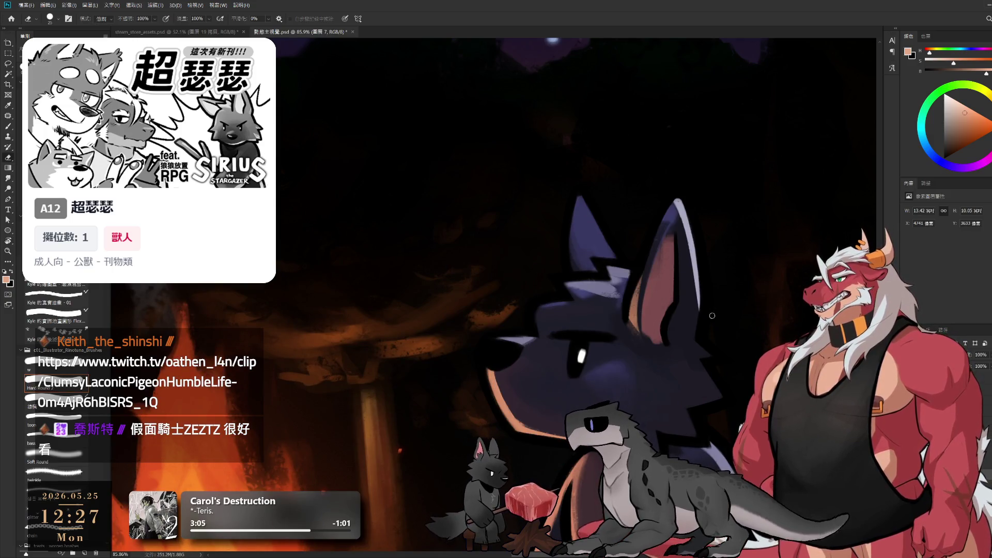
scroll(727, 345, "down", 1)
scroll(727, 345, "down", 1)
scroll(727, 345, "down", 1)
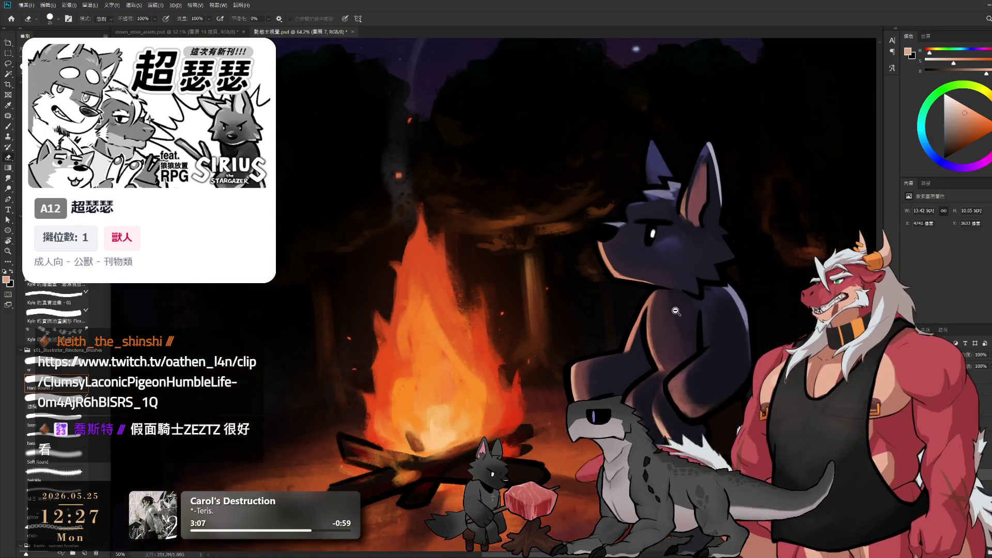
scroll(724, 362, "down", 2)
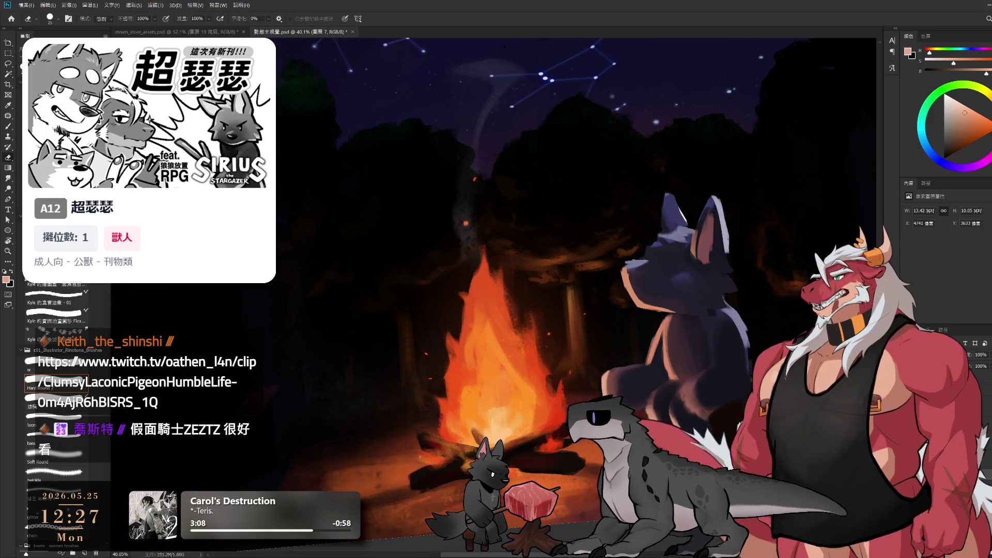
Step: Cut the area around the wolf's upper body onto its own layer, undoing a stray delete
key("l")
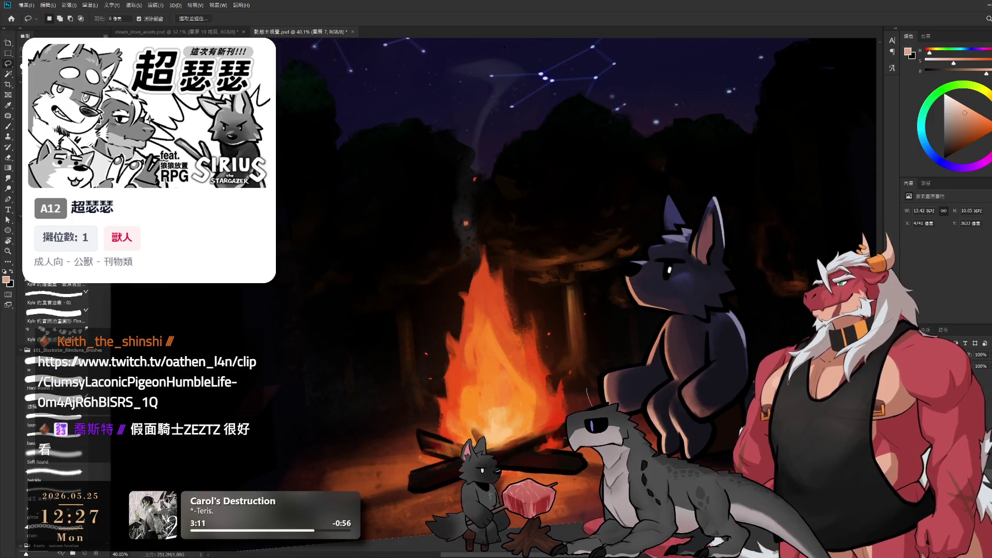
left_click_drag(589, 403, 862, 243)
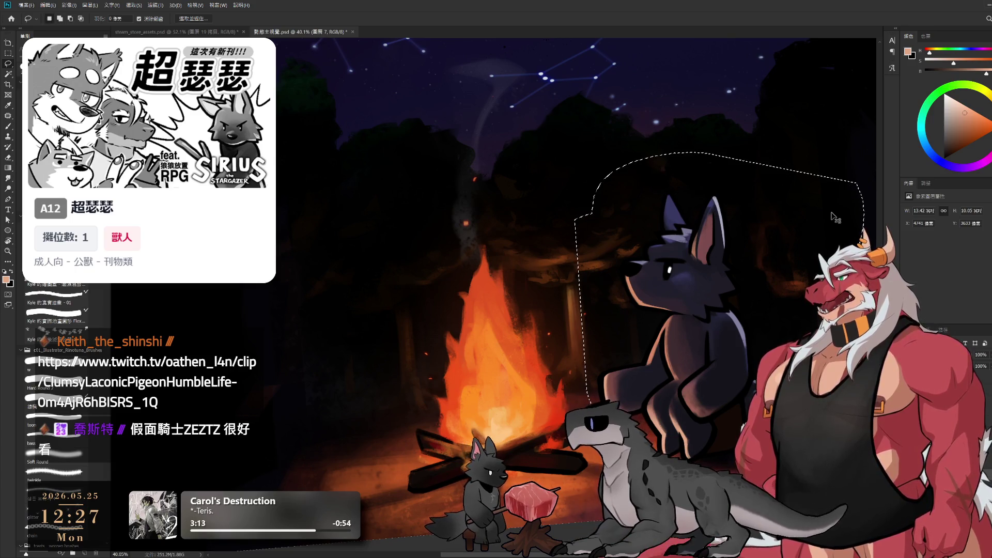
key("ctrl+x")
key("ctrl+v")
key("r")
left_click_drag(834, 217, 827, 268)
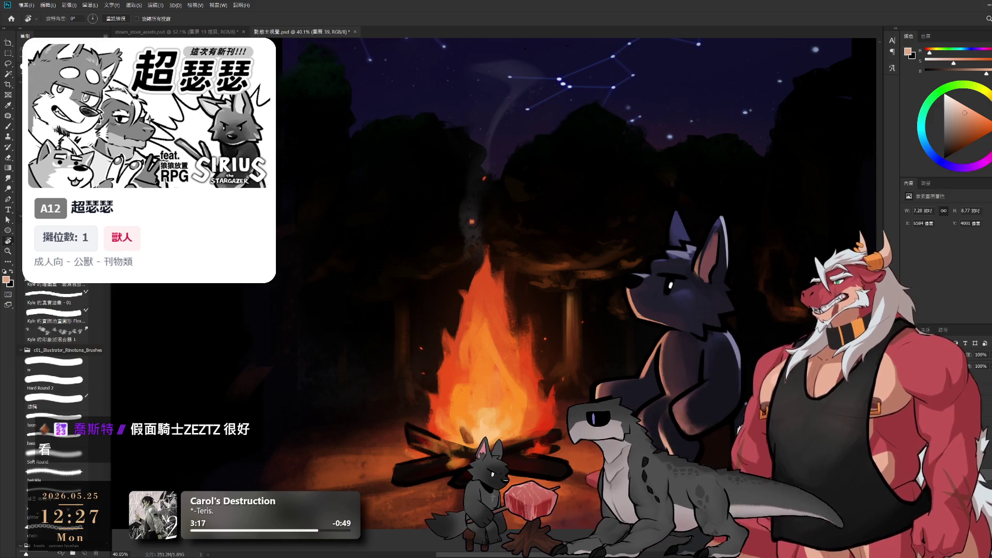
key("l")
left_click_drag(822, 222, 589, 199)
key("Delete")
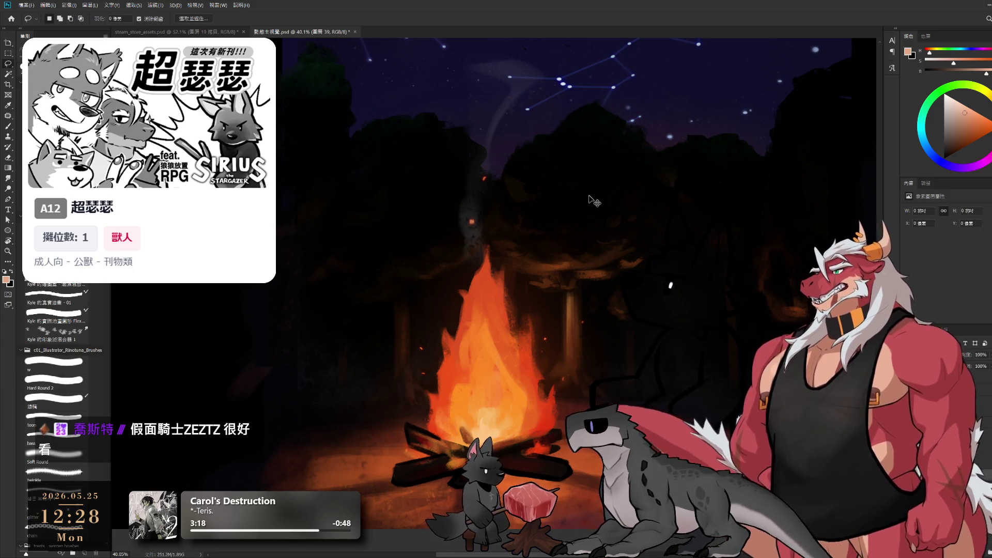
key("ctrl+z")
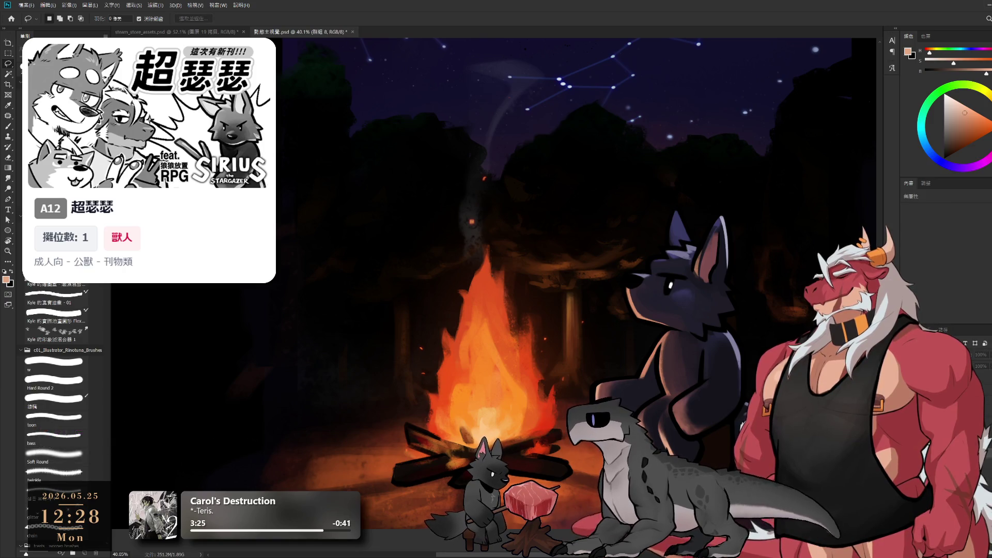
Step: Outline the wolf on layer 9, copy it to a new layer, and check the layer stack
left_click(608, 330, "ctrl")
left_click_drag(583, 312, 580, 398)
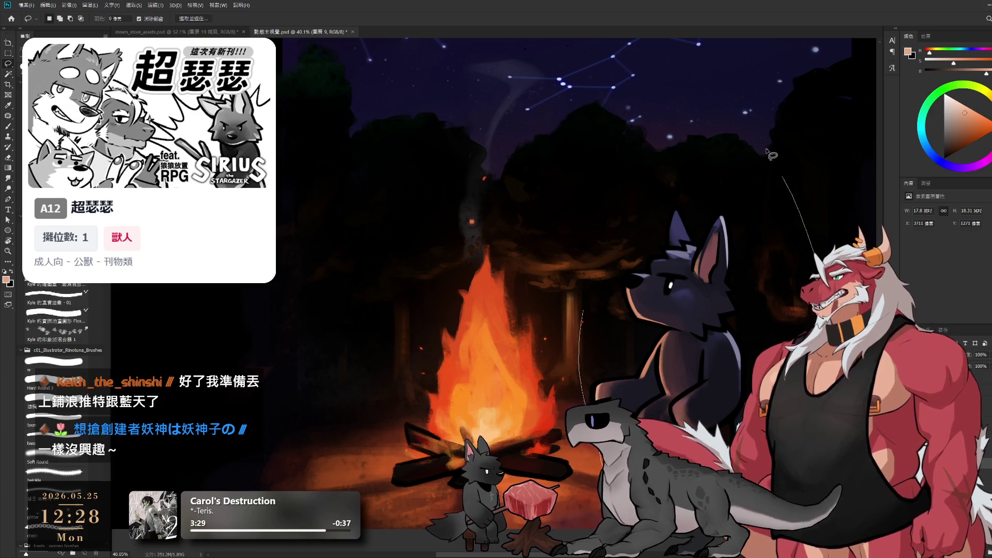
left_click_drag(601, 464, 567, 218)
key("ctrl+j")
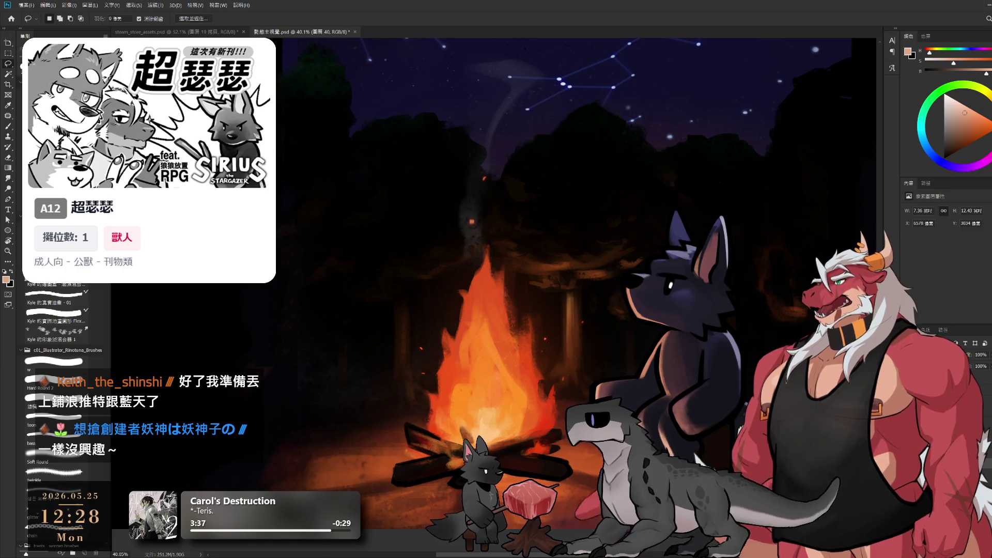
key("ctrl+g")
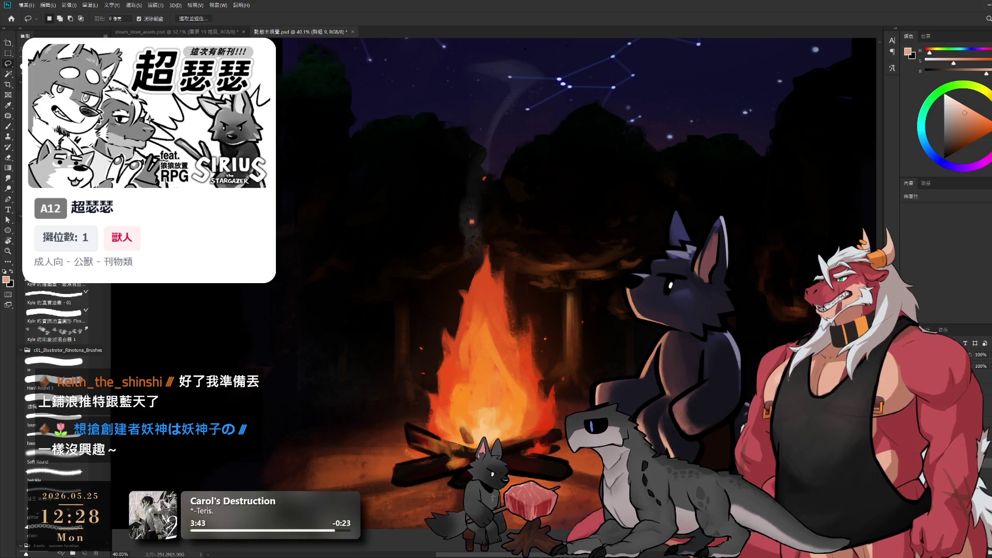
key("alt+bracketleft")
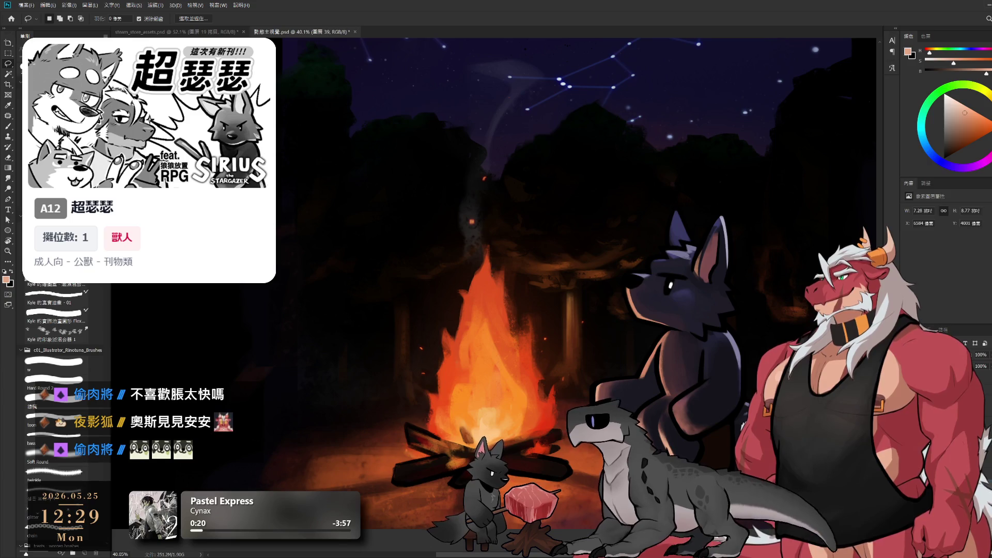
Step: Step back up to group 9 and hide the wolf to check what lies beneath
key("ctrl+g")
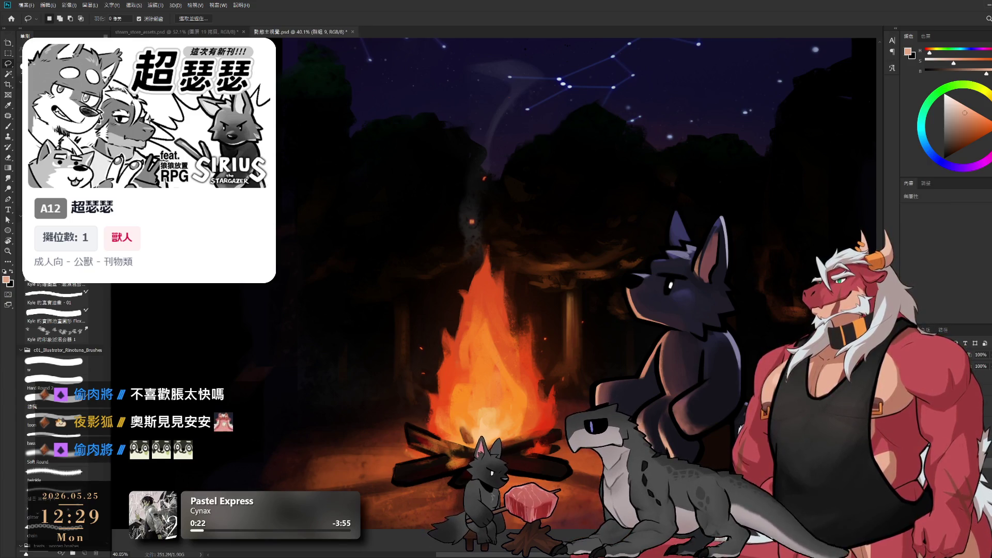
scroll(496, 279, "down", 1)
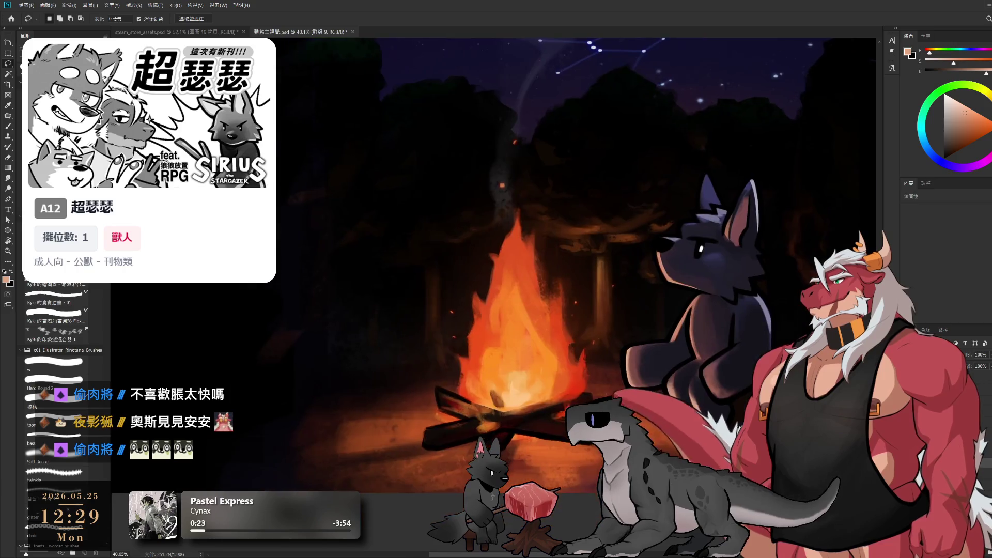
key("ctrl+comma")
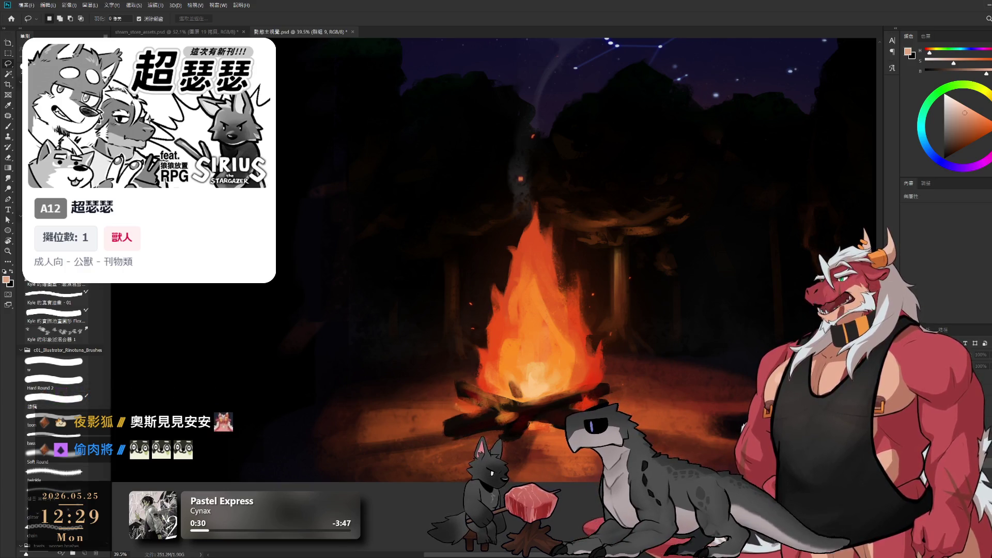
scroll(512, 443, "up", 5)
Step: Zoom out to see the whole painting
left_click(517, 438, "alt")
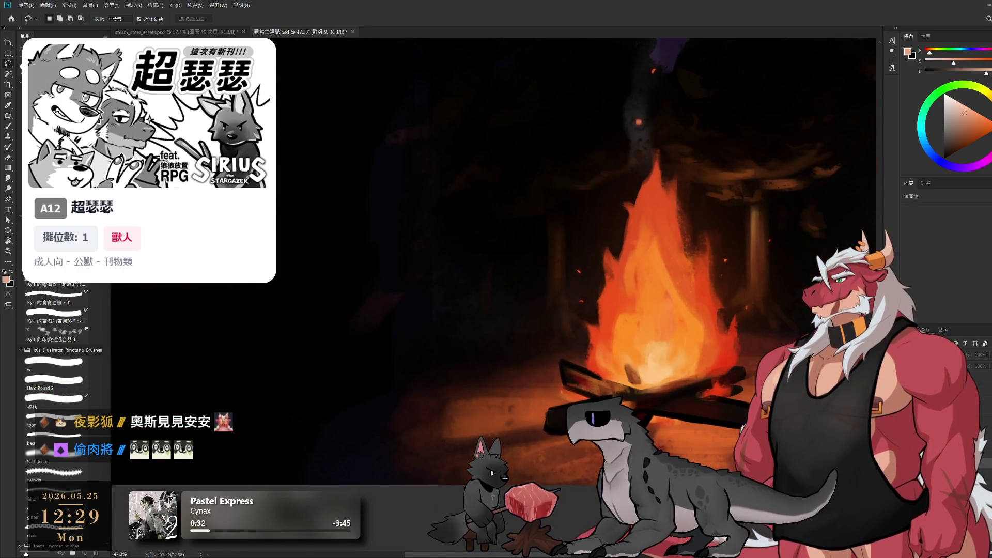
scroll(574, 438, "up", 5)
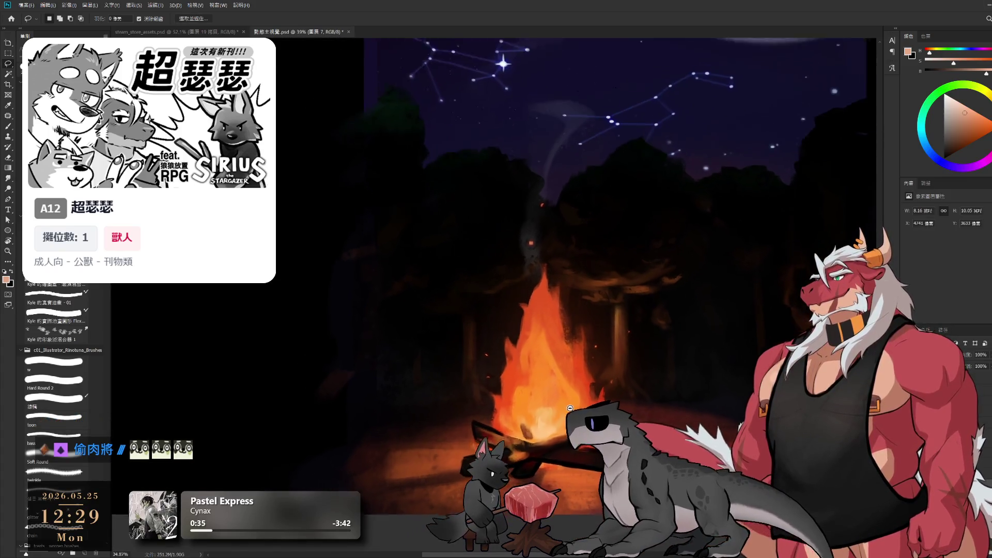
scroll(574, 437, "up", 1)
scroll(574, 437, "up", 1)
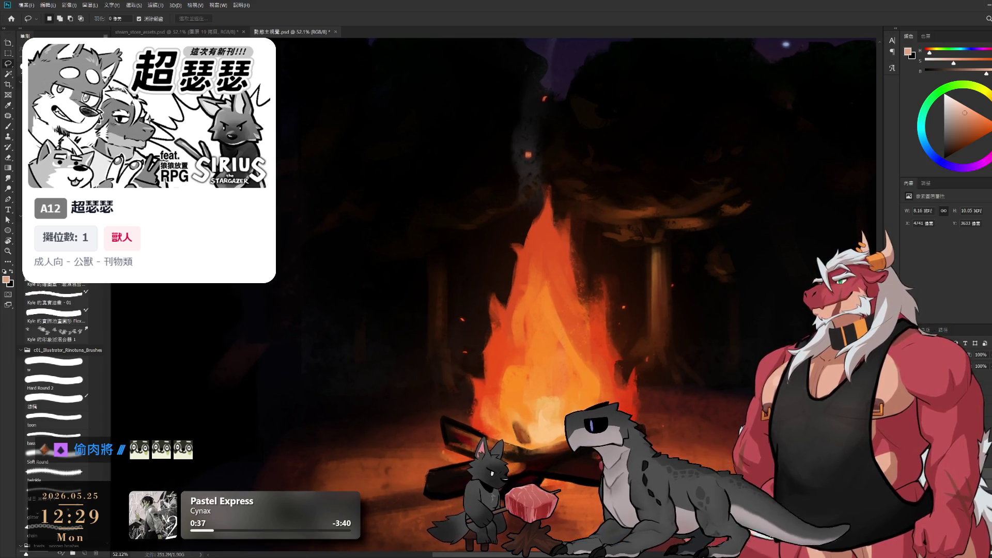
scroll(690, 395, "down", 3)
scroll(581, 398, "up", 2)
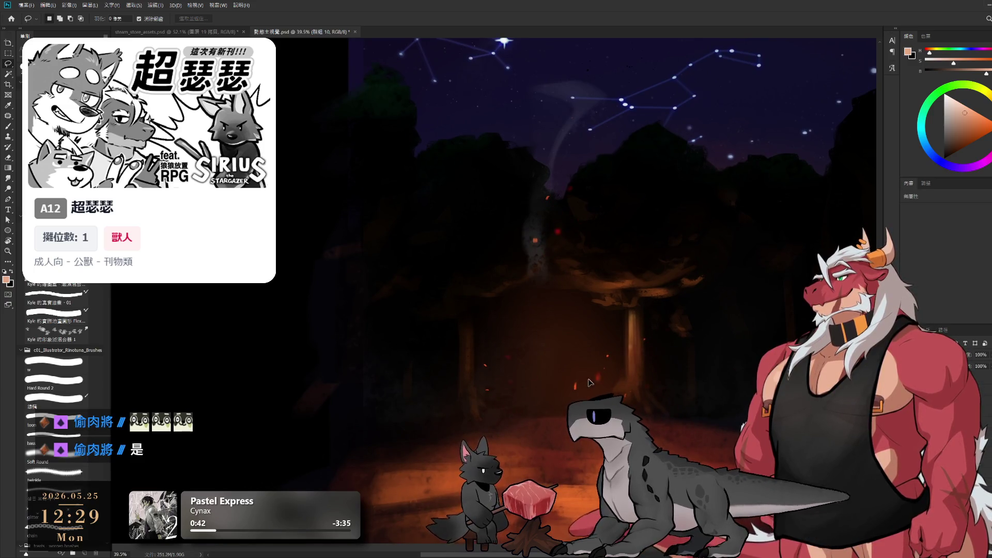
Step: Pick the layer under that spot on the canvas and select the group containing it
left_click(582, 398, "ctrl")
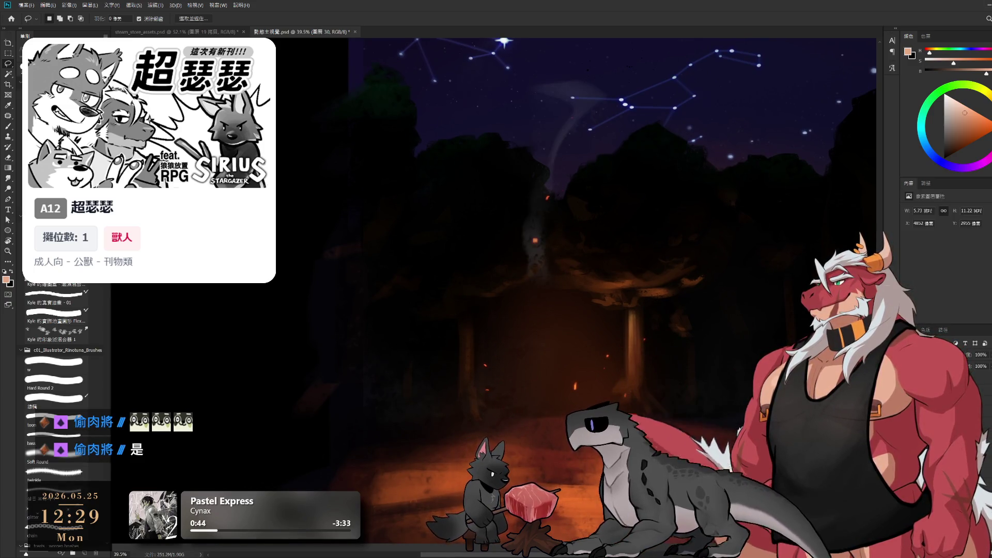
left_click_drag(582, 398, 586, 402)
scroll(586, 402, "down", 1)
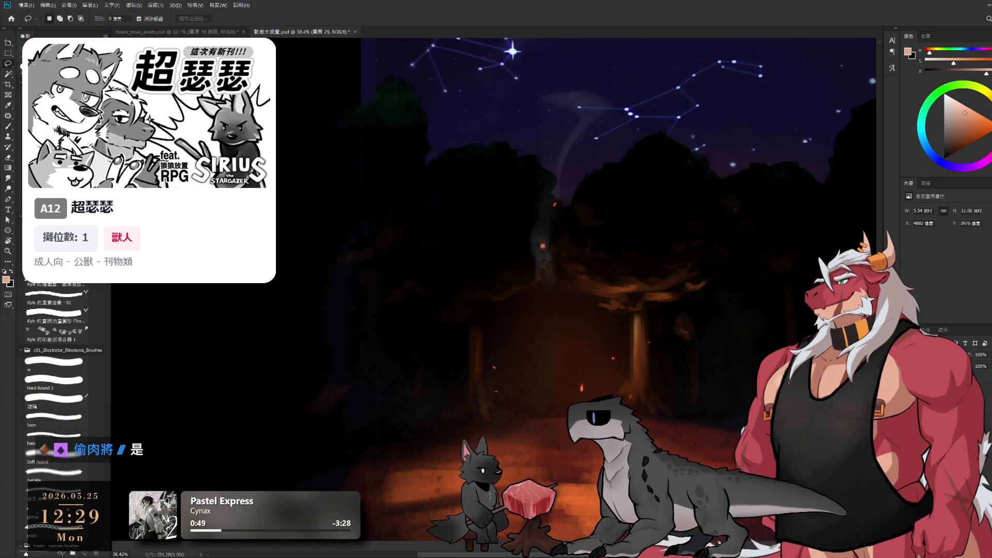
key("ctrl+g")
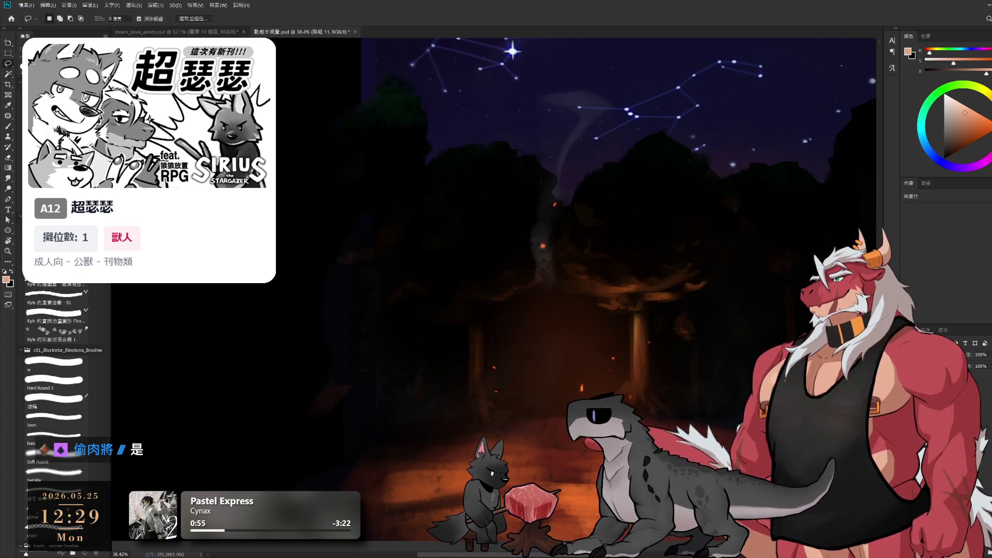
scroll(702, 429, "down", 2)
scroll(702, 430, "down", 1)
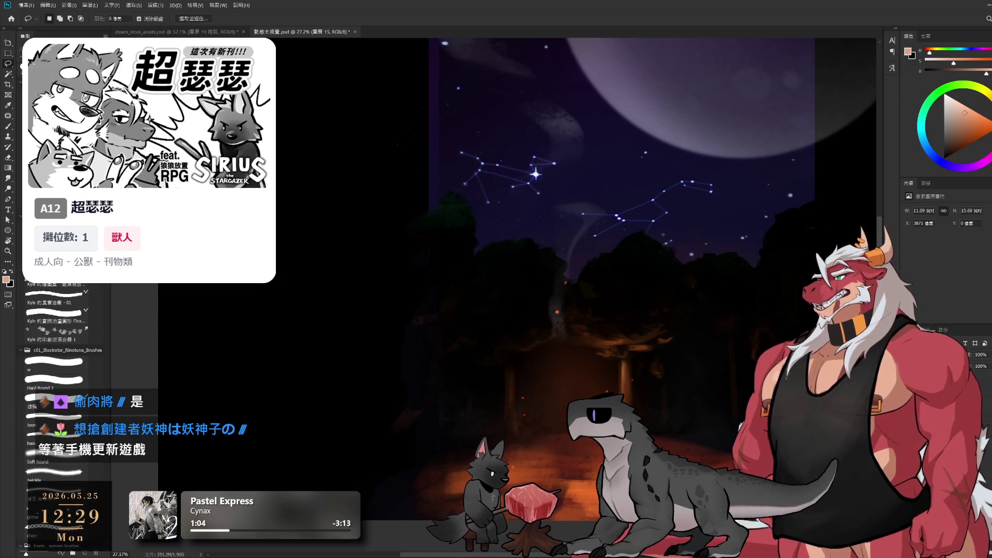
Step: Toggle the orange glow and campfire to compare, leaving the campfire and its glow hidden
left_click(982, 409)
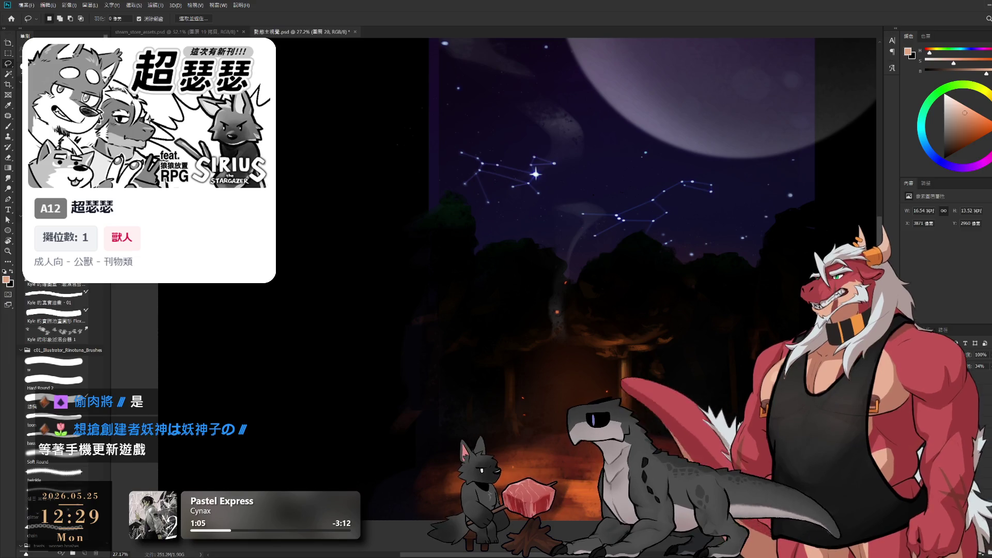
left_click_drag(517, 279, 481, 229)
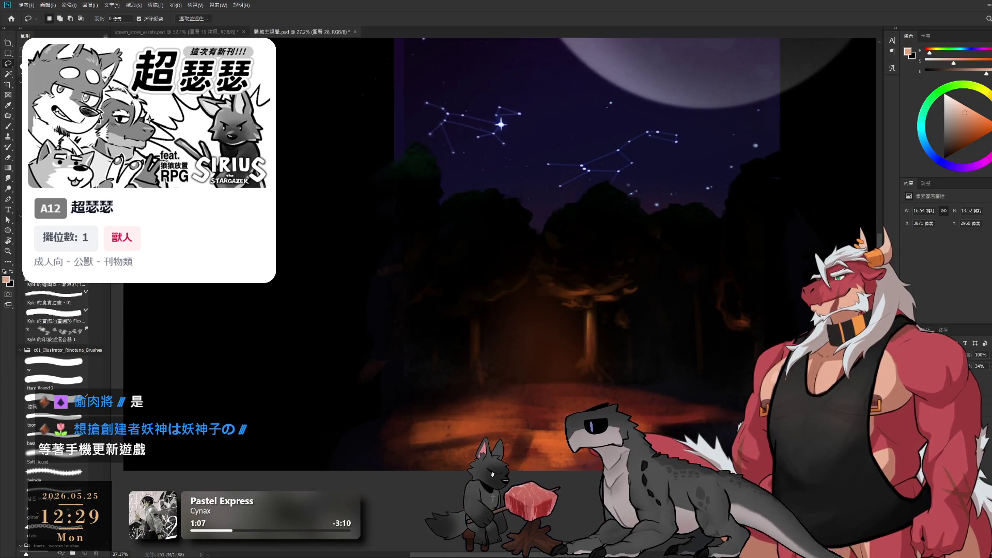
key("ctrl+a")
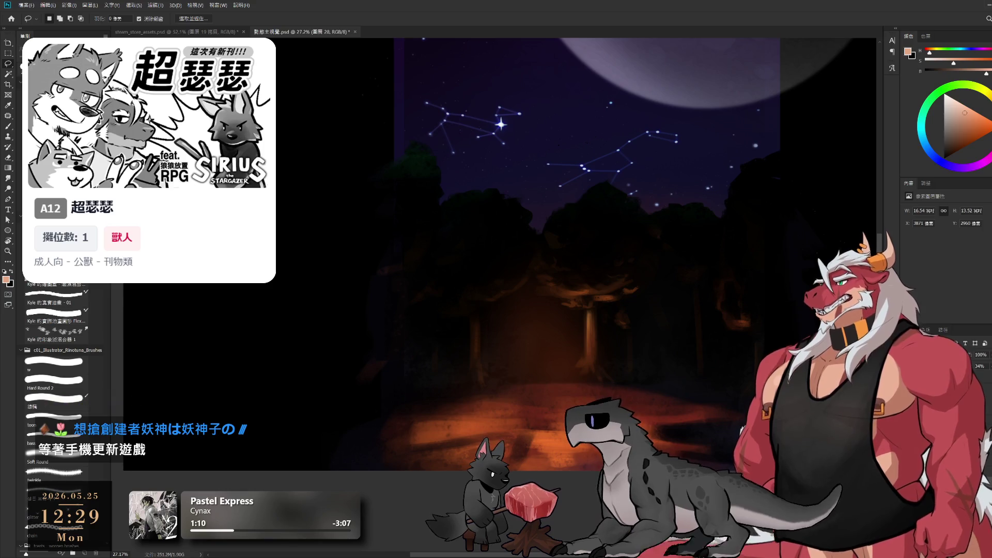
key("ctrl+z")
key("ctrl+z")
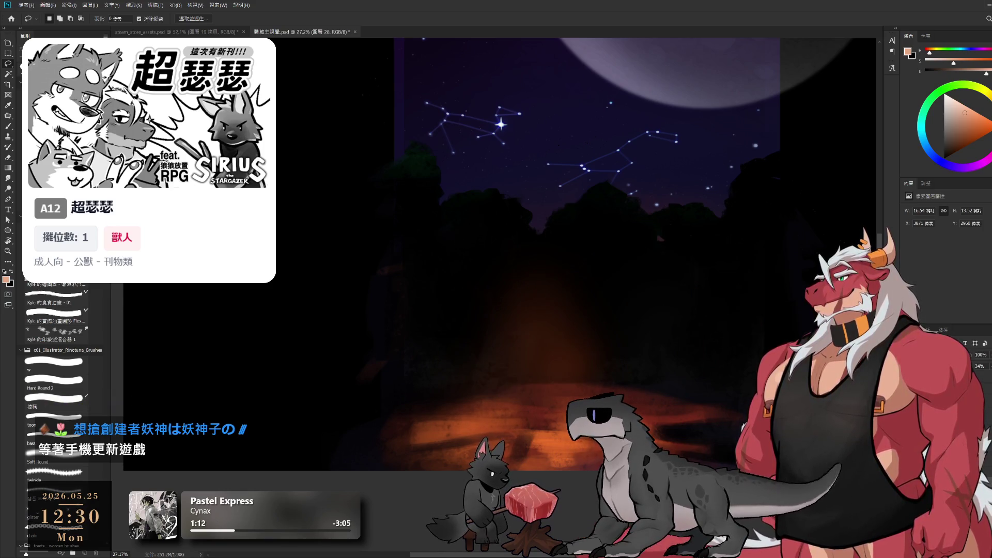
key("ctrl+shift+z")
key("ctrl+z")
key("ctrl+shift+z")
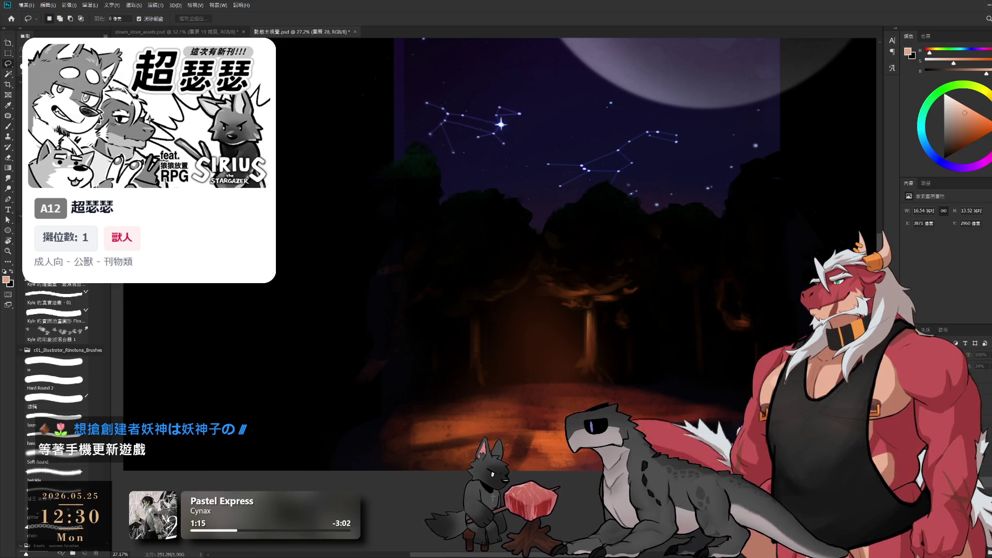
key("ctrl+z")
key("ctrl+shift+z")
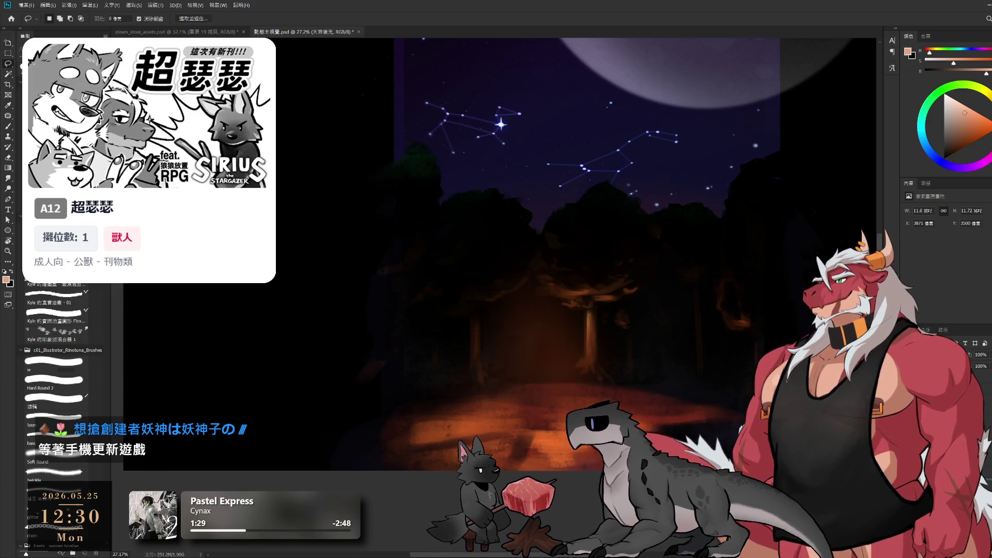
key("ctrl+z")
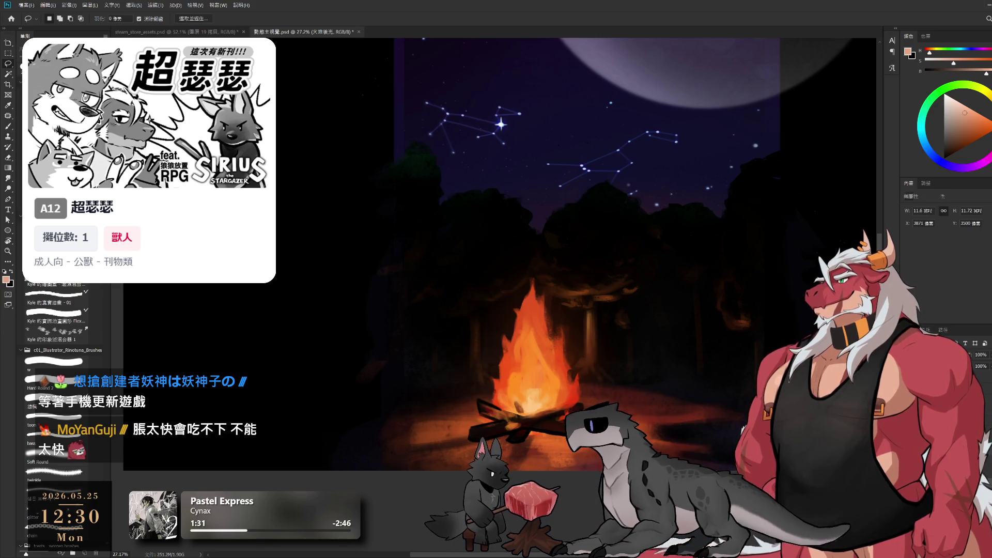
key("ctrl+z")
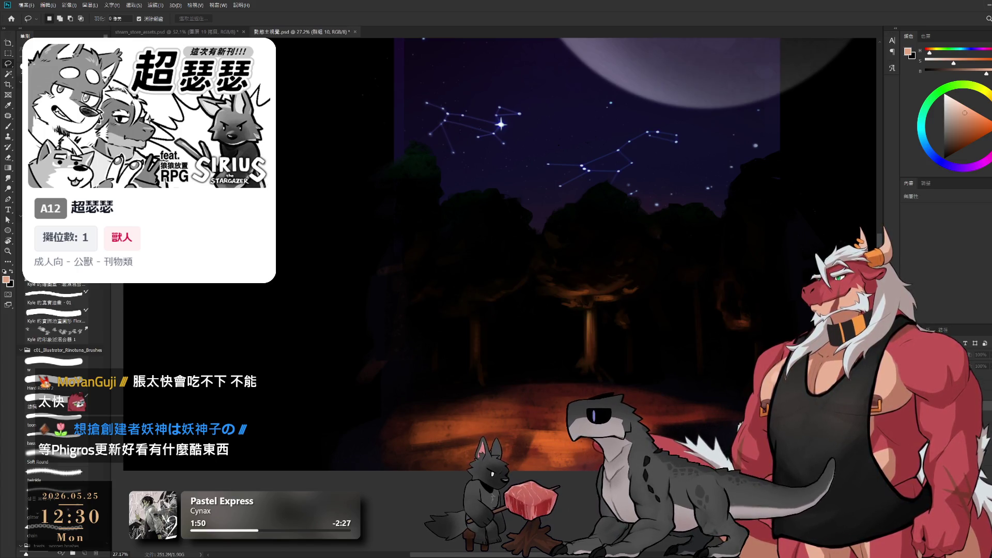
Step: Hide both forest tree layers
key("alt+]")
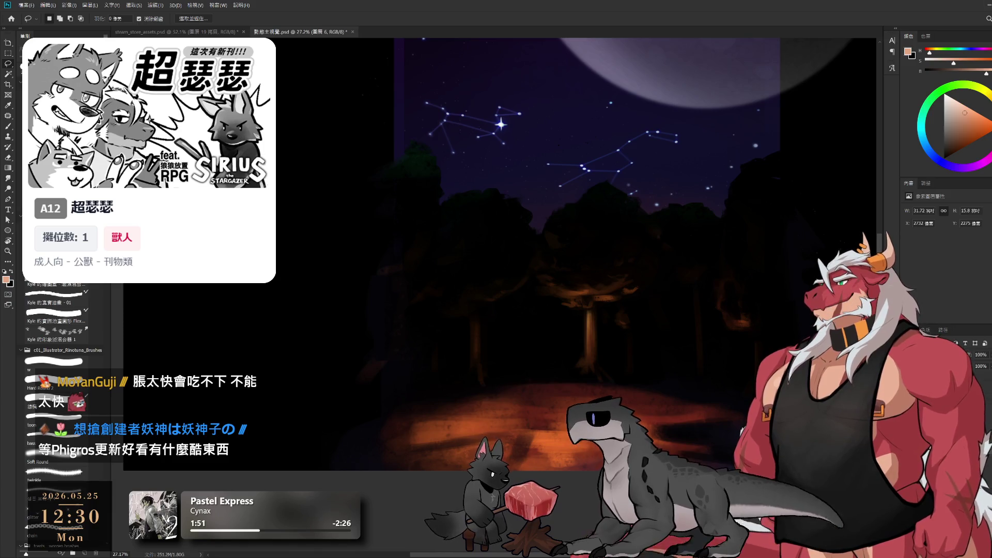
key("ctrl+comma")
key("ctrl+comma")
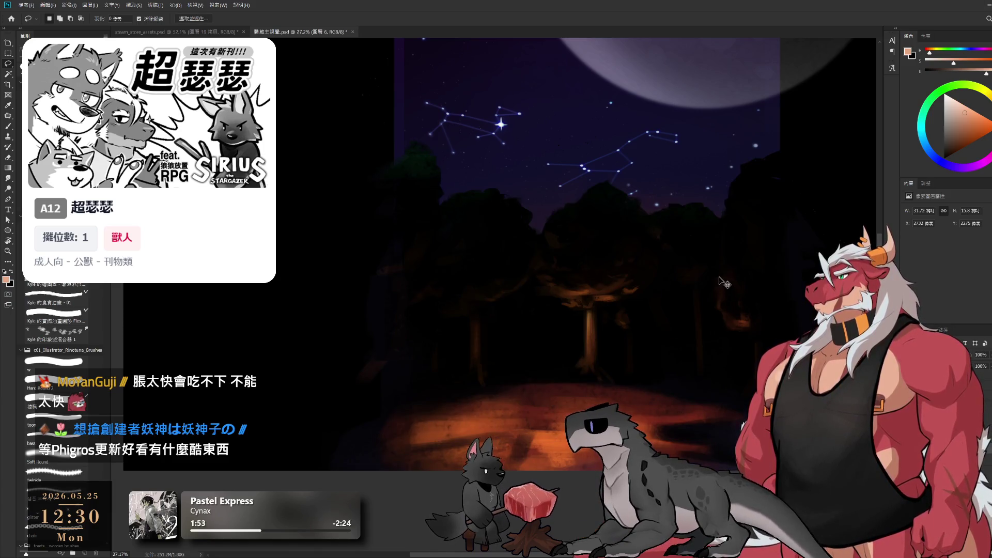
key("alt+]")
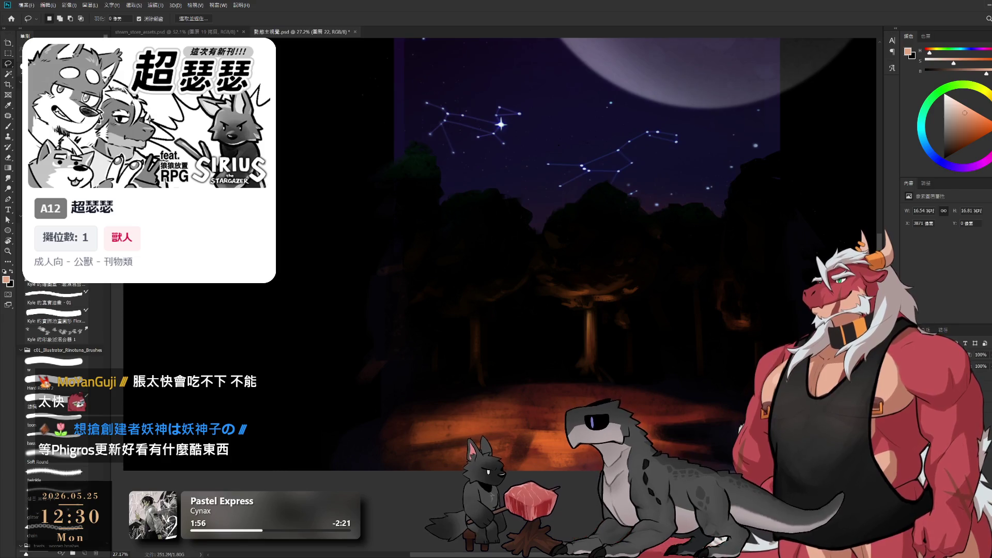
key("ctrl+comma")
scroll(739, 310, "down", 2)
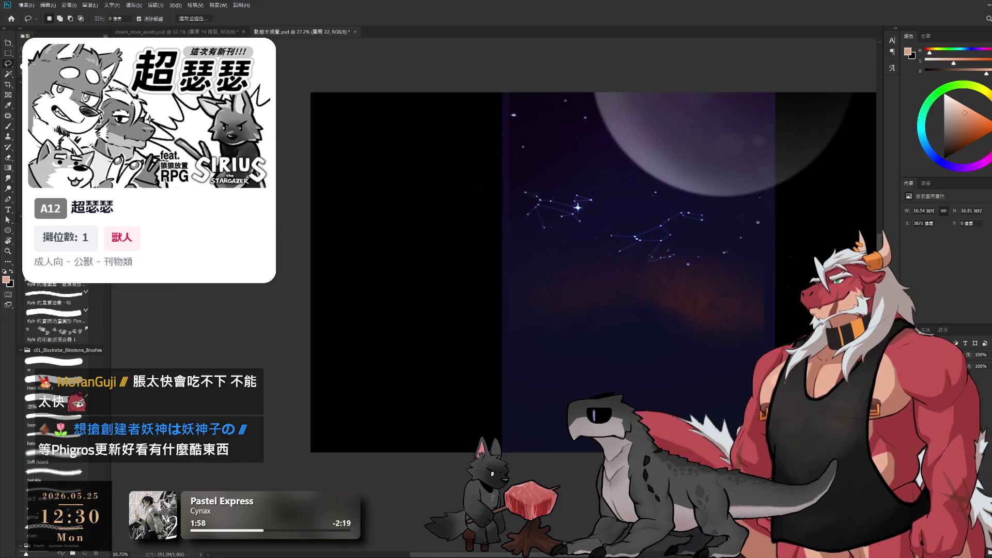
scroll(816, 434, "up", 1)
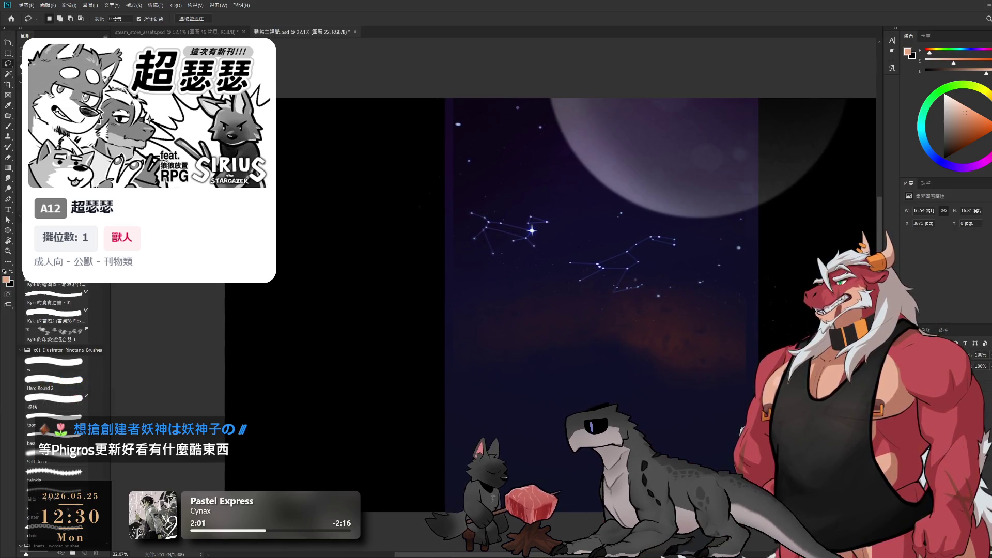
key("alt+bracketleft")
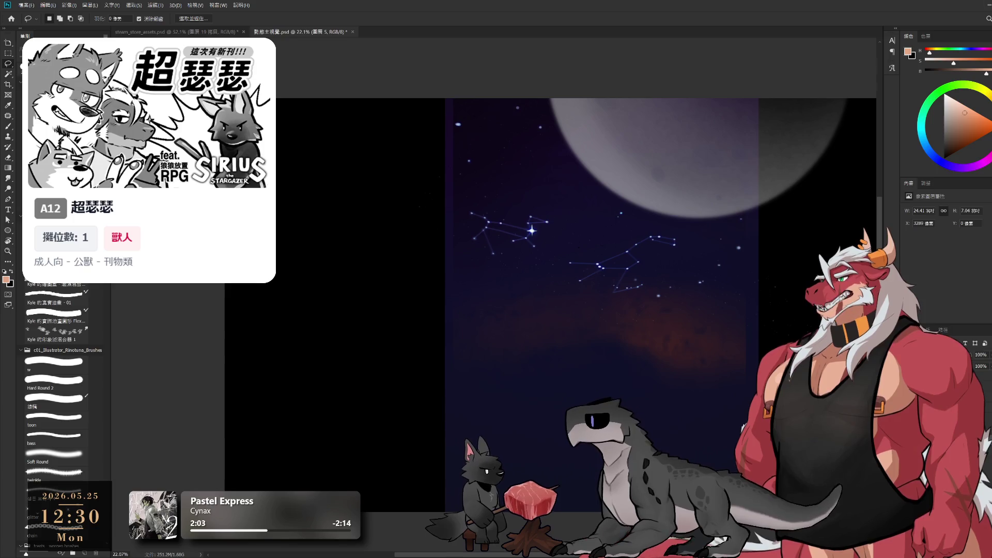
key("ctrl+z")
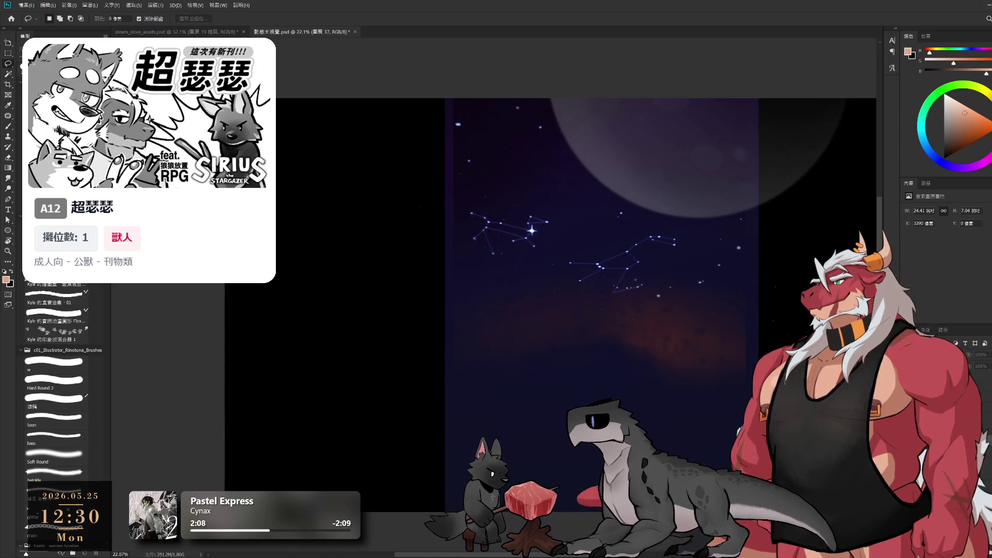
key("alt+bracketleft")
key("alt+bracketright")
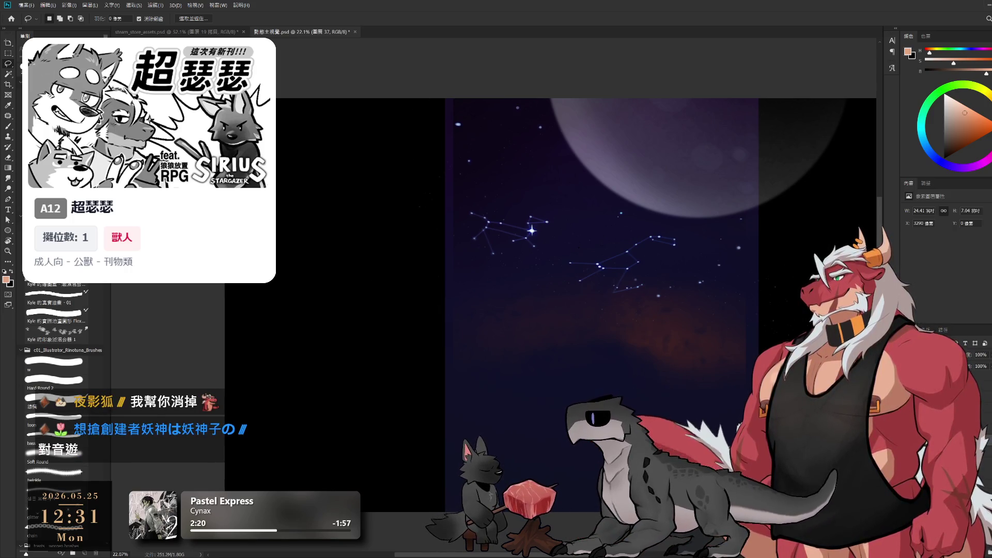
key("alt+bracketleft")
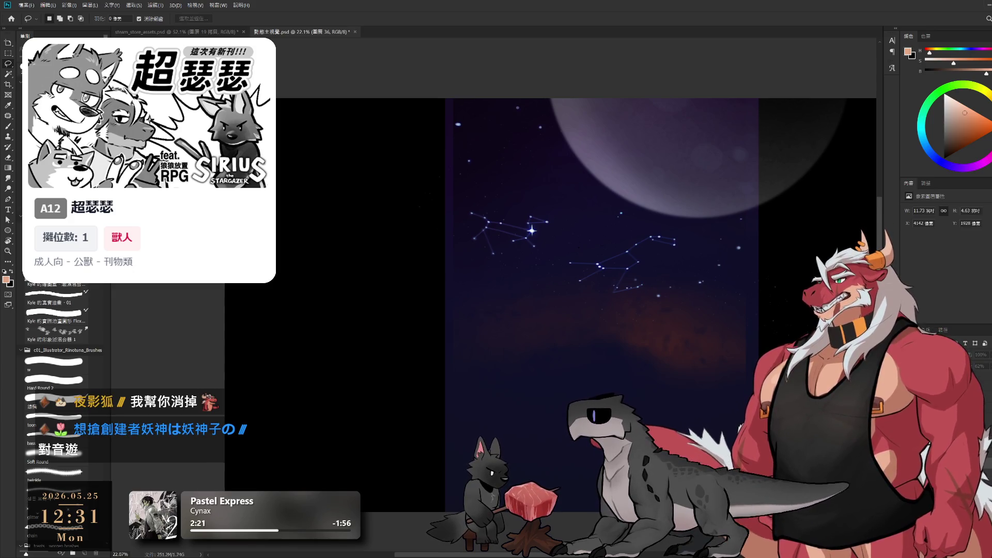
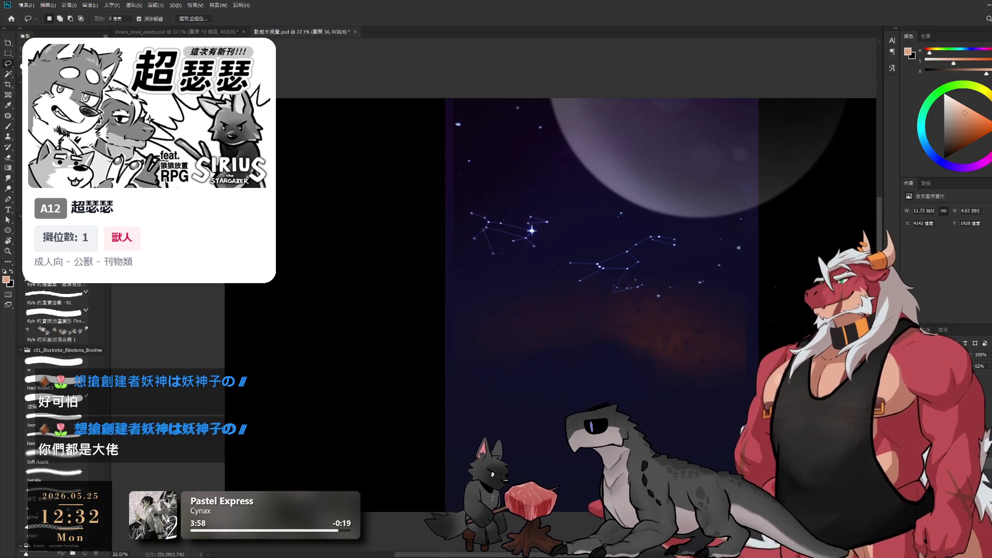
Step: Check the sky without the moon and select another layer of the painting
key("ctrl+comma")
key("ctrl+comma")
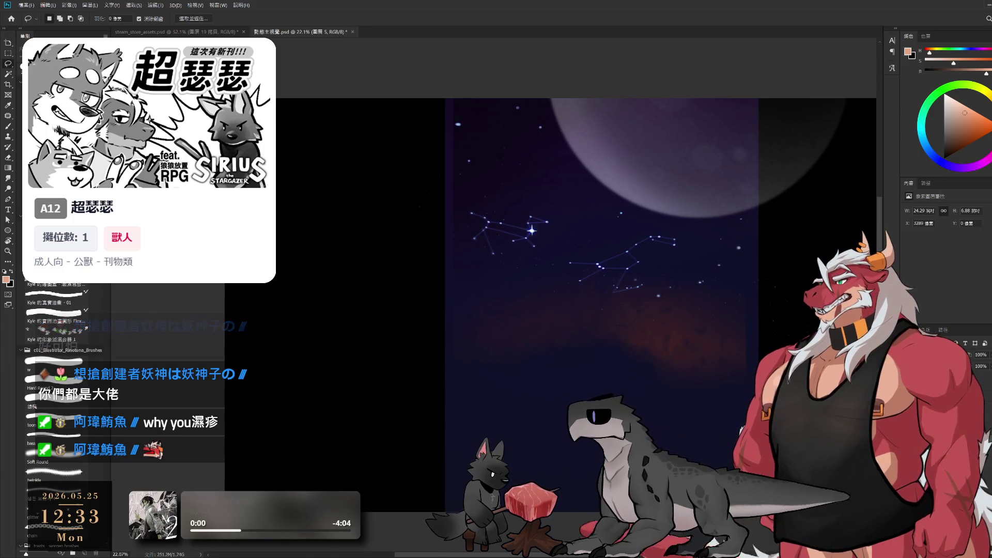
left_click(972, 408)
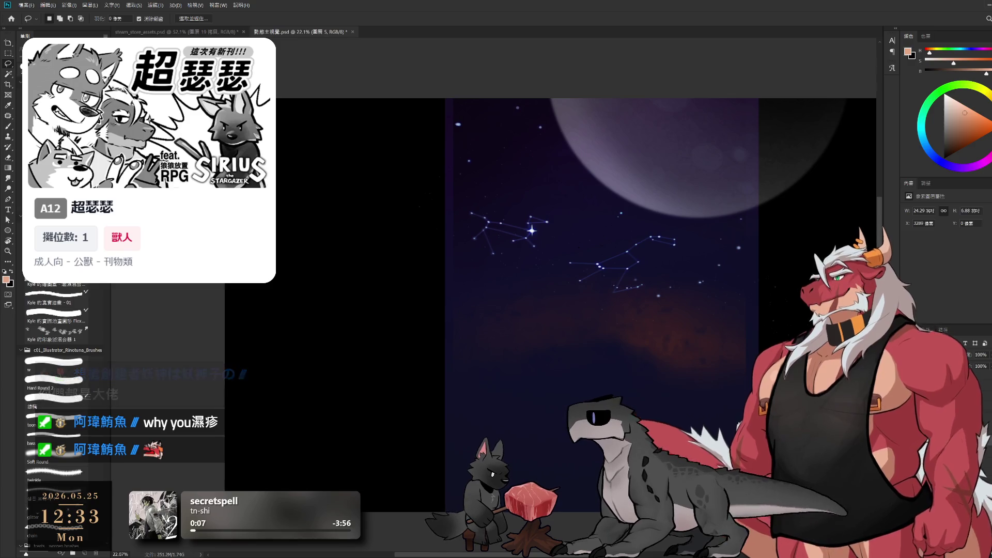
scroll(588, 242, "up", 3)
scroll(588, 241, "up", 3)
scroll(588, 242, "up", 3)
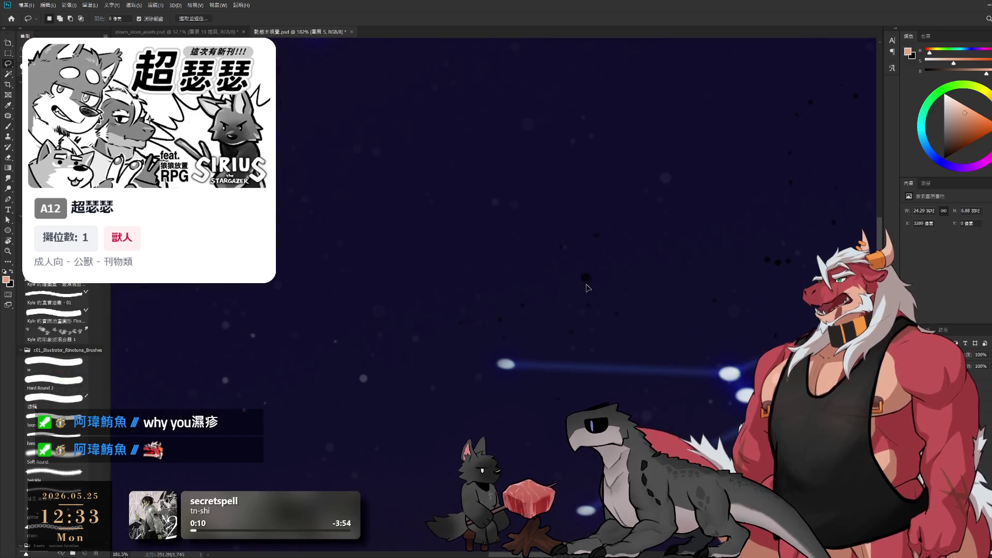
scroll(666, 331, "down", 5)
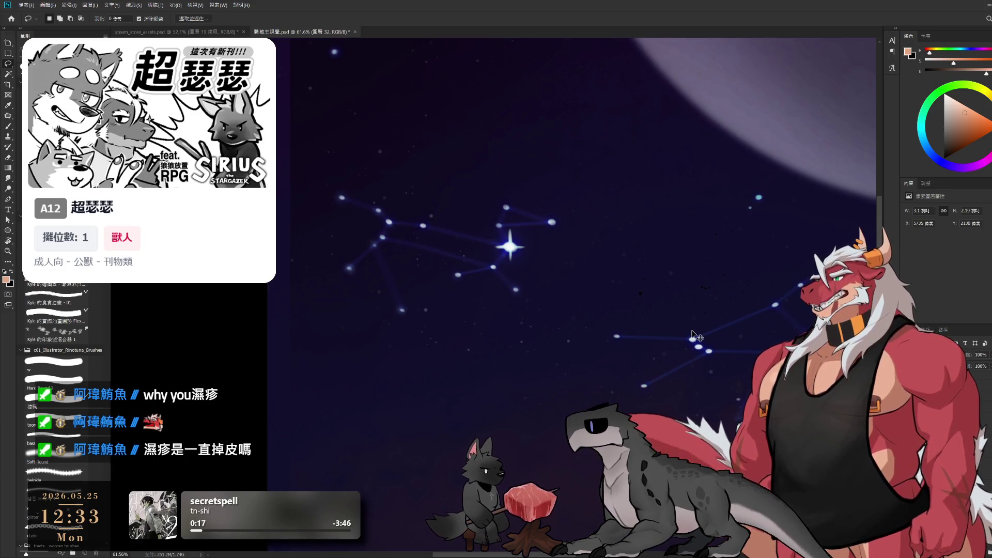
Step: Try other sky layers, undo back, zoom out on the scene and select layer 5
left_click(644, 303, "ctrl")
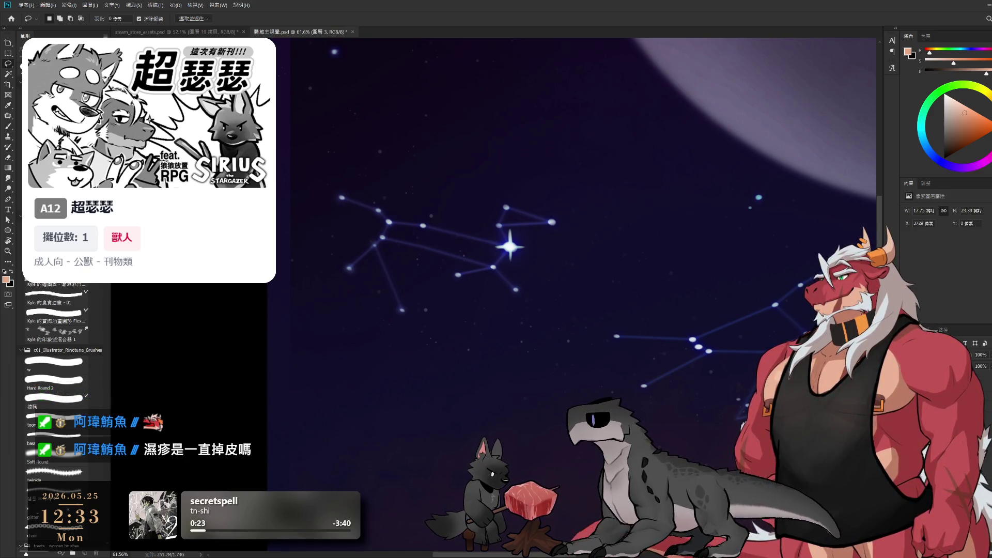
key("ctrl+z")
scroll(535, 354, "down", 5)
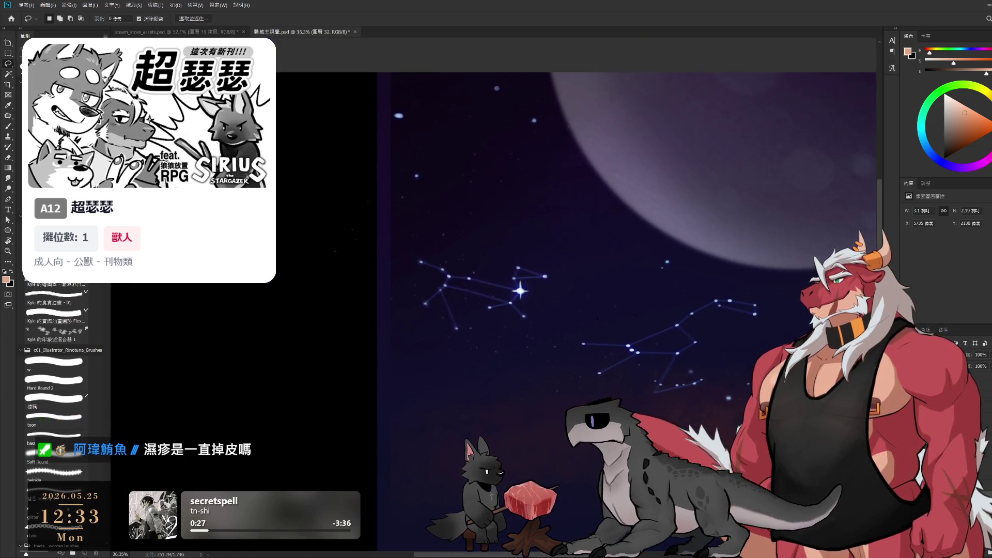
key("ctrl+z")
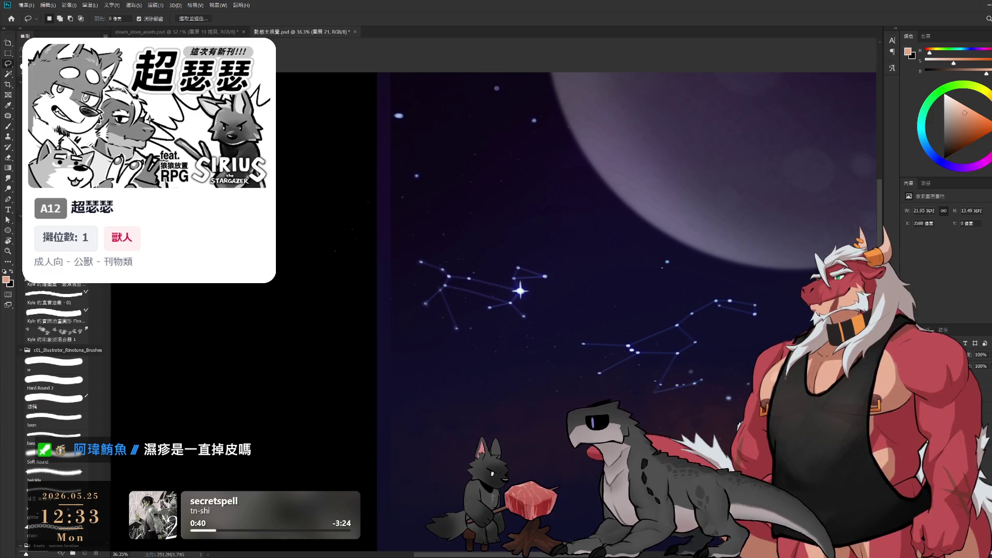
left_click_drag(770, 336, 707, 370)
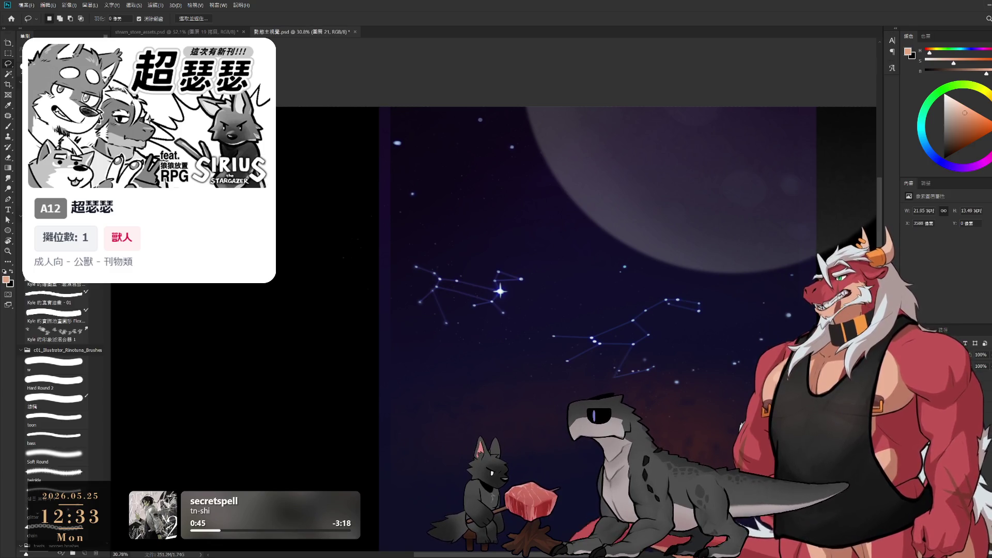
key("ctrl+alt+a")
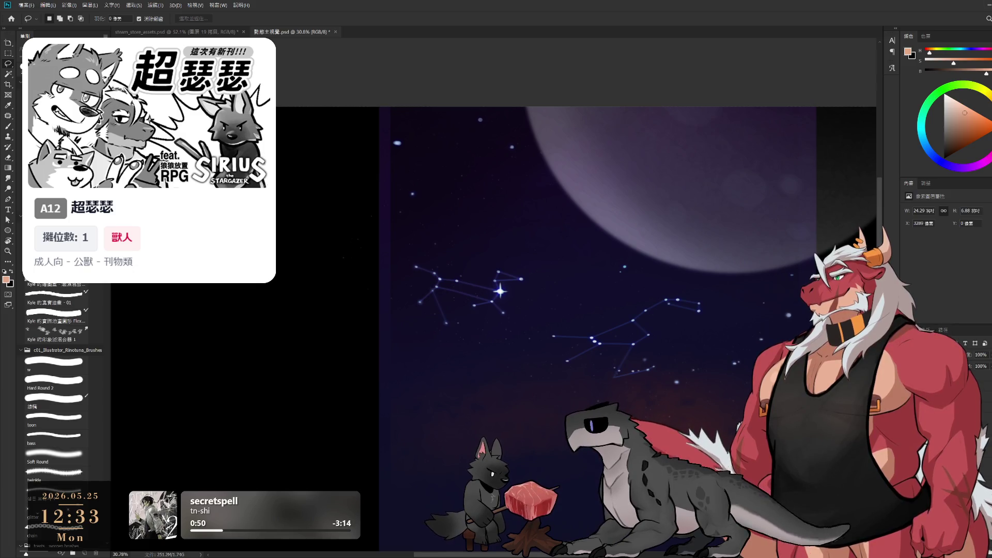
left_click(472, 125, "ctrl")
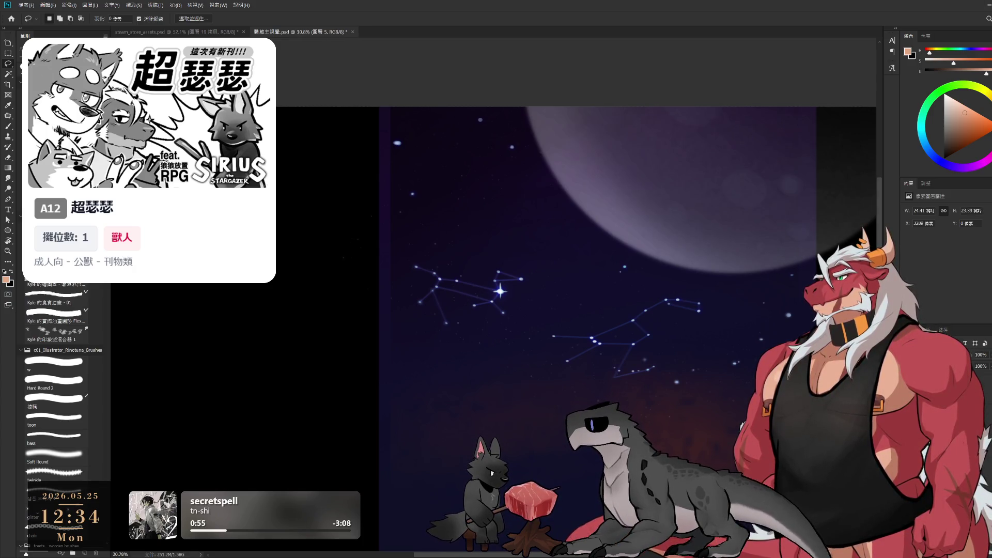
scroll(806, 330, "down", 3)
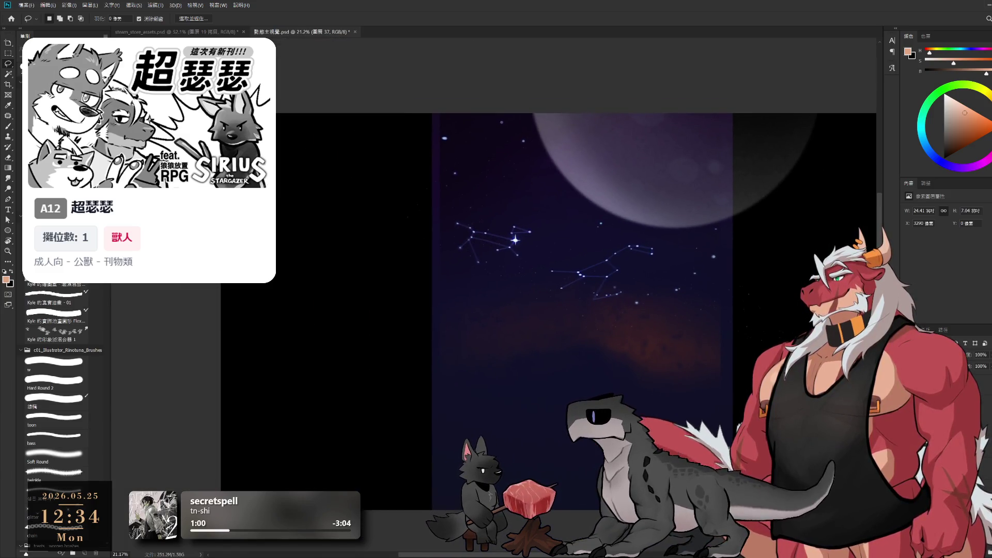
Step: Toggle the moon layers on and off to compare, leaving the moon hidden
left_click(910, 382)
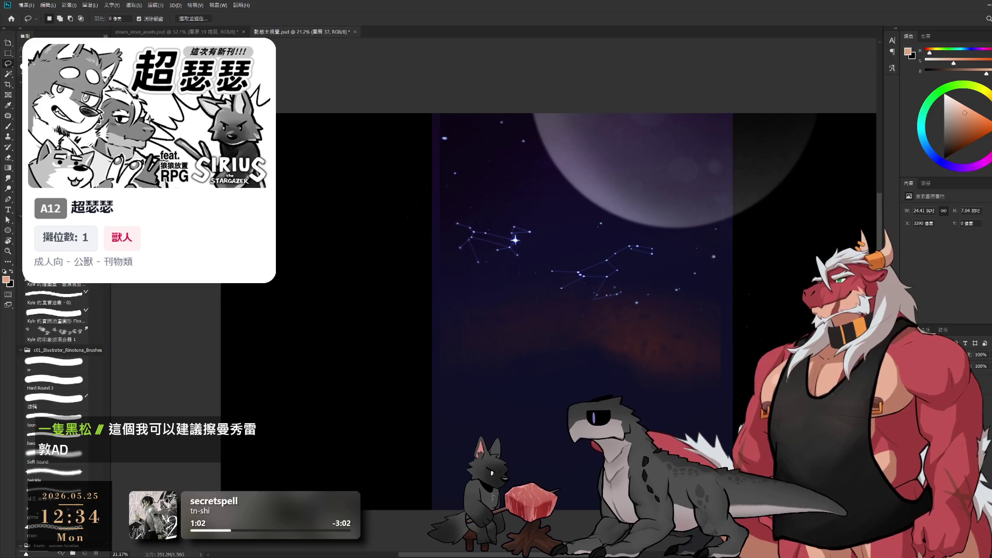
left_click(911, 382)
left_click(910, 383)
left_click(910, 383)
left_click(910, 382)
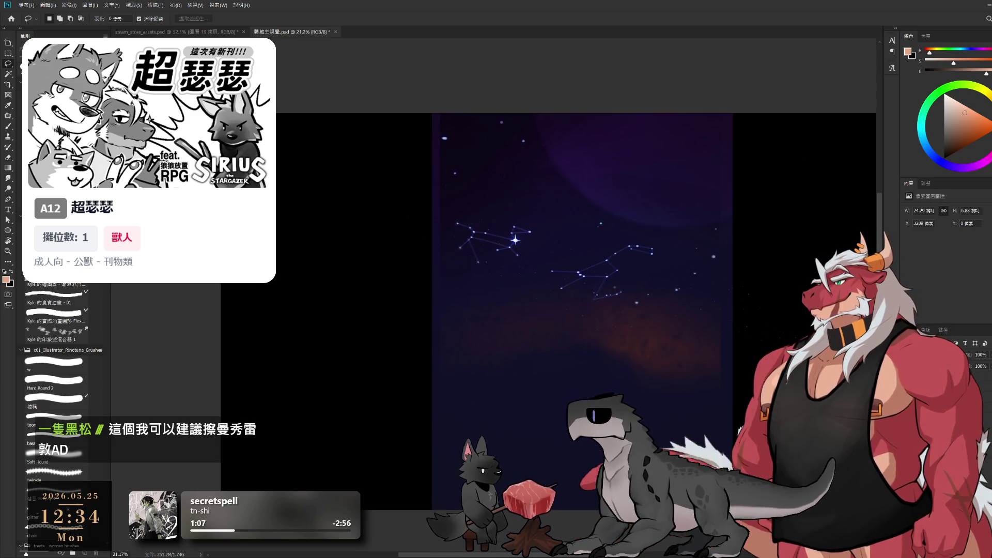
left_click(910, 383)
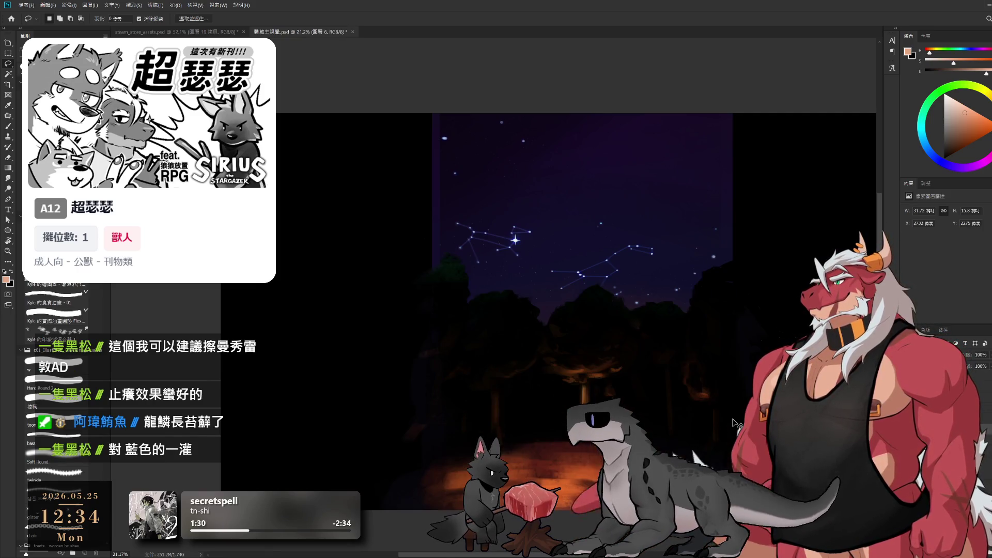
Step: Select layer 6 and set up the brush with a dark colour sampled from the canvas
left_click(734, 423, "ctrl")
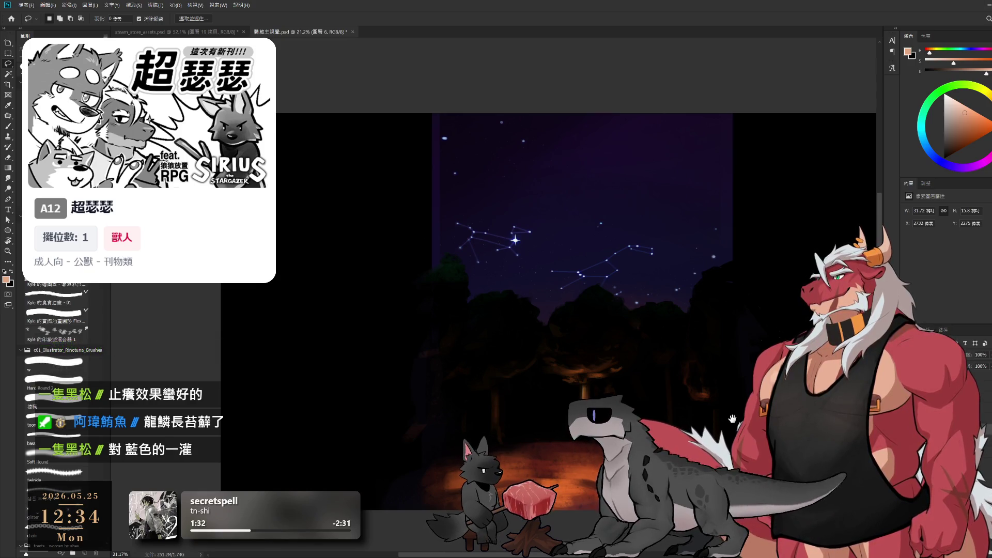
key("b")
scroll(737, 289, "up", 1)
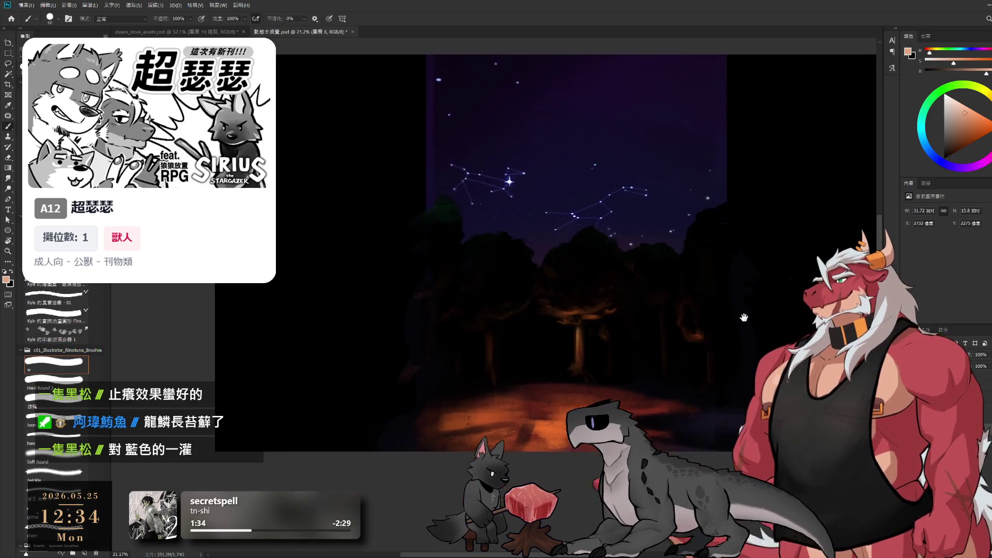
scroll(734, 294, "up", 1)
scroll(733, 296, "up", 1)
left_click(728, 305, "alt")
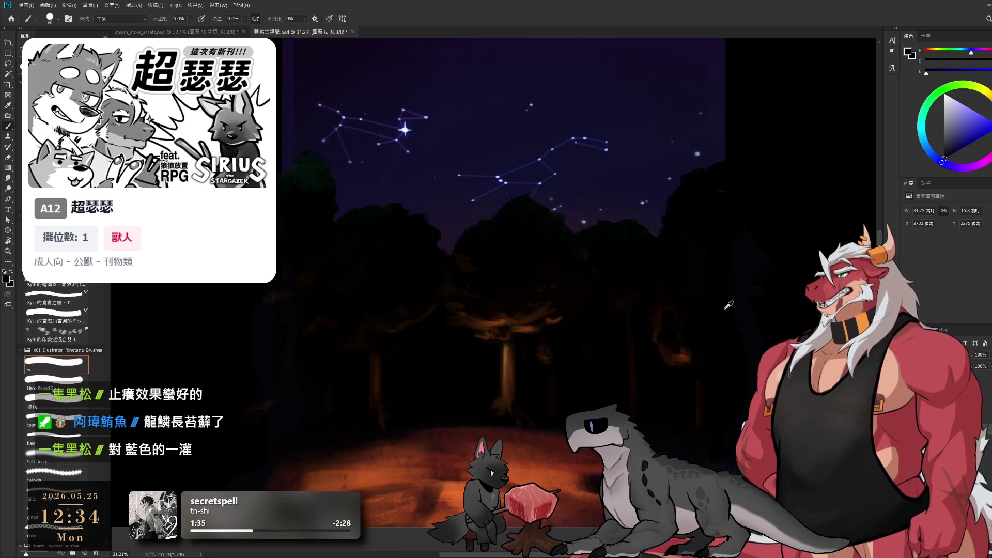
scroll(722, 439, "down", 1)
scroll(722, 429, "down", 1)
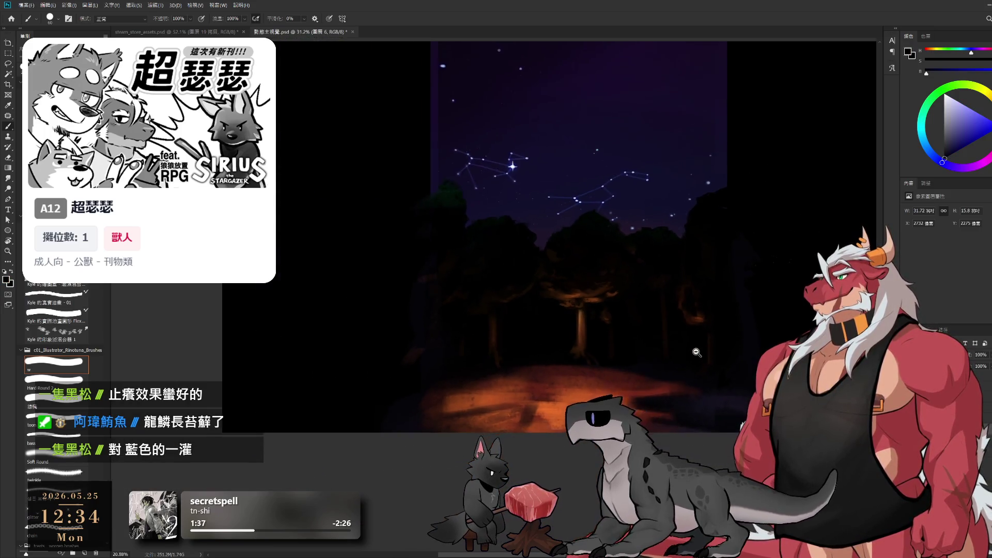
scroll(721, 419, "down", 1)
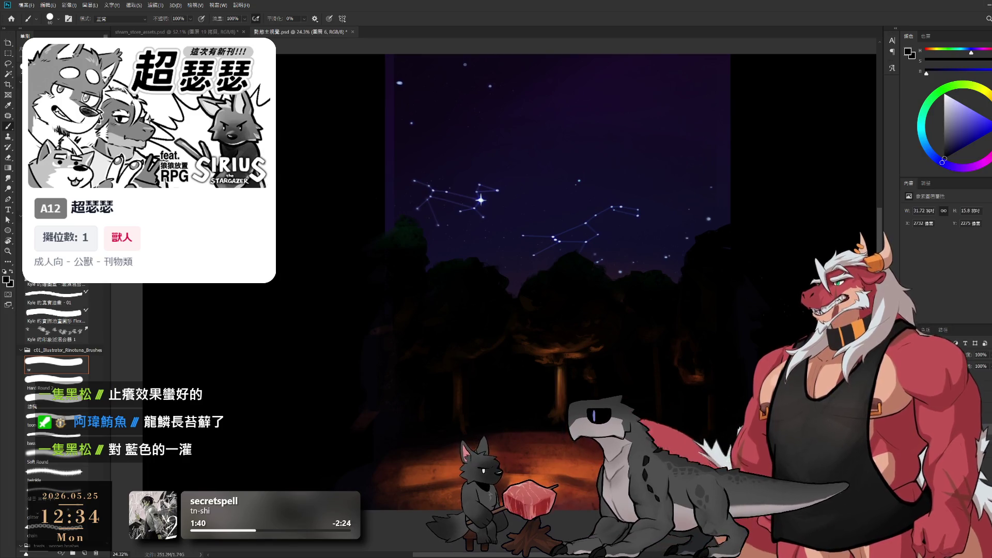
left_click_drag(734, 406, 715, 400)
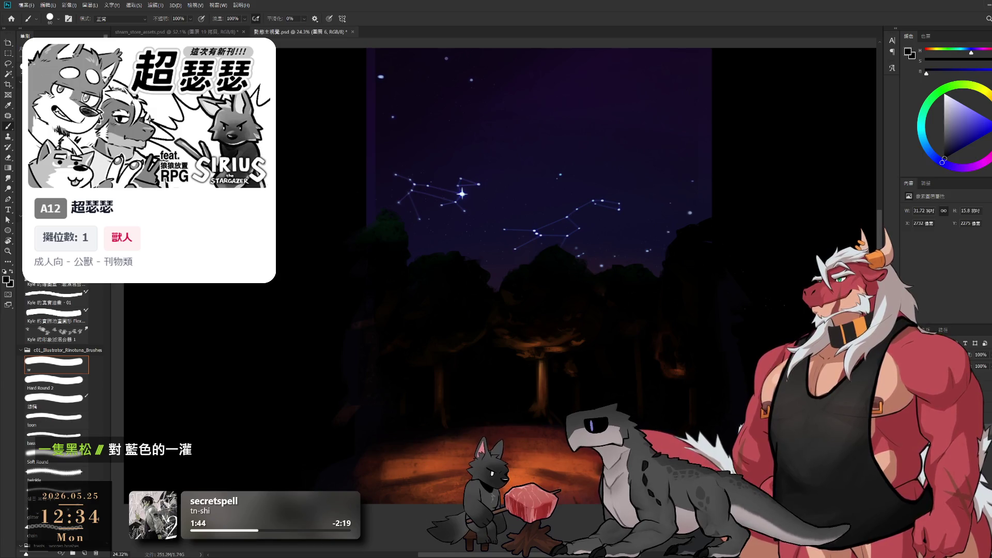
Step: Hide the tree silhouettes, then briefly hide and restore the stars and constellations
key("ctrl+comma")
key("ctrl+comma")
key("ctrl+comma")
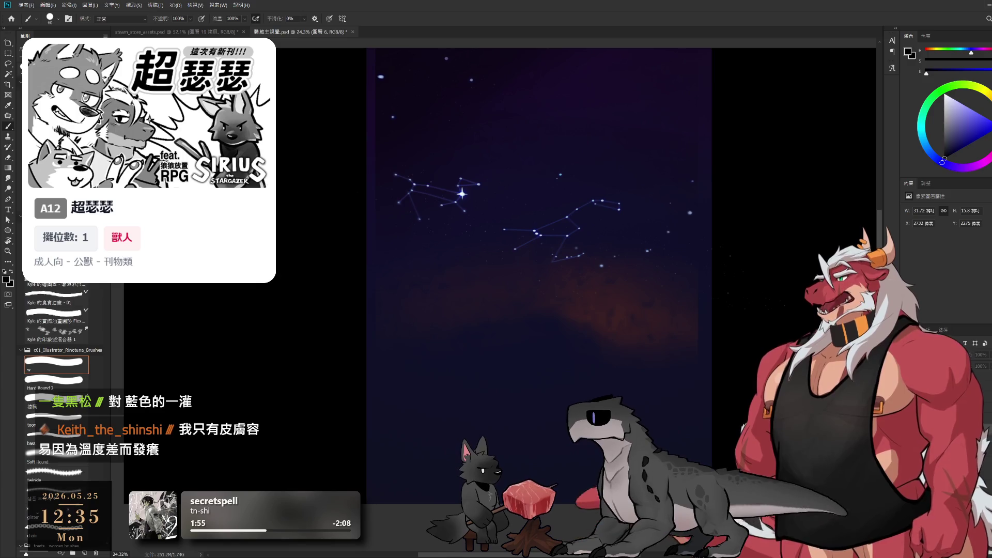
key("ctrl+z")
key("ctrl+shift+z")
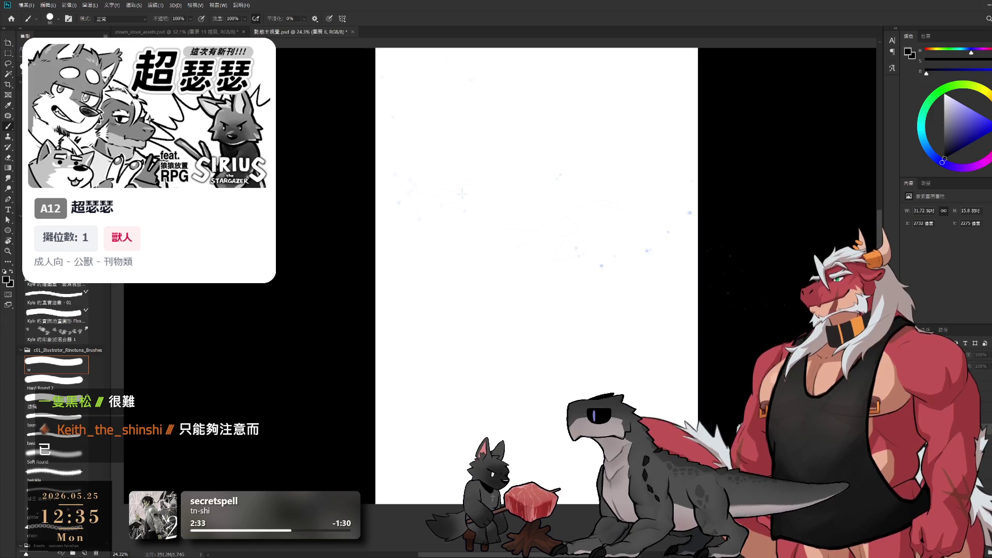
Step: Hide the reddish nebula glow and stretch the purple sky gradient out to both canvas edges
key("ctrl+z")
key("ctrl+z")
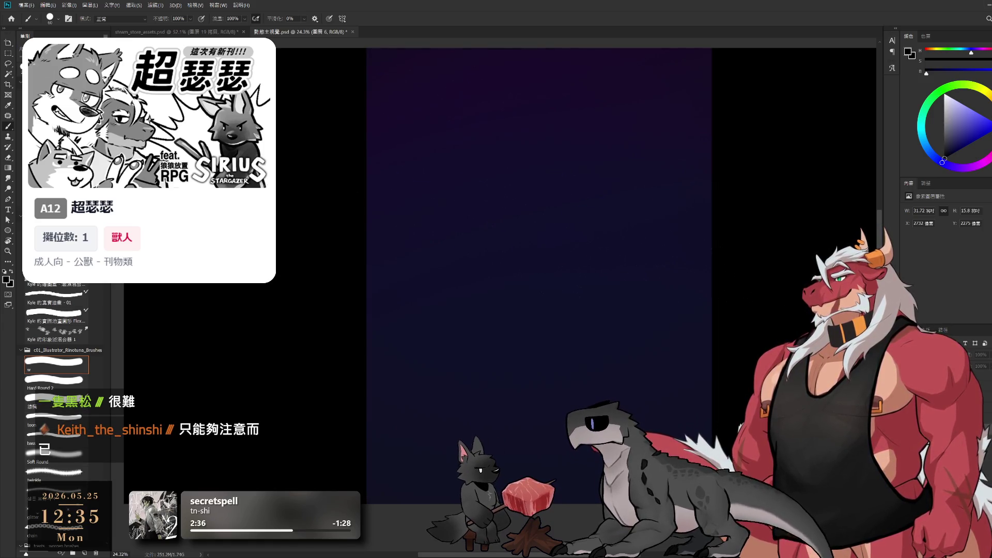
scroll(417, 397, "down", 2)
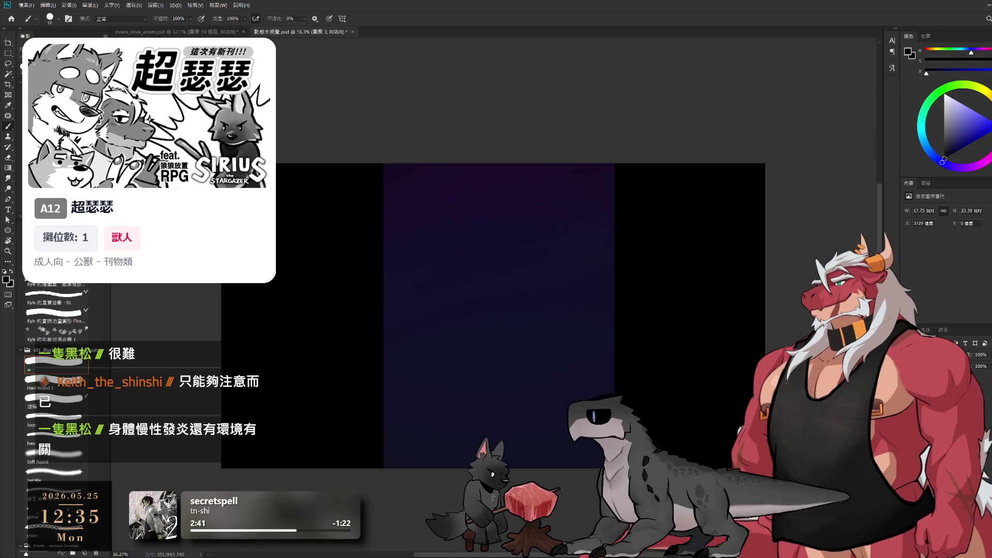
key("ctrl+shift+alt+n")
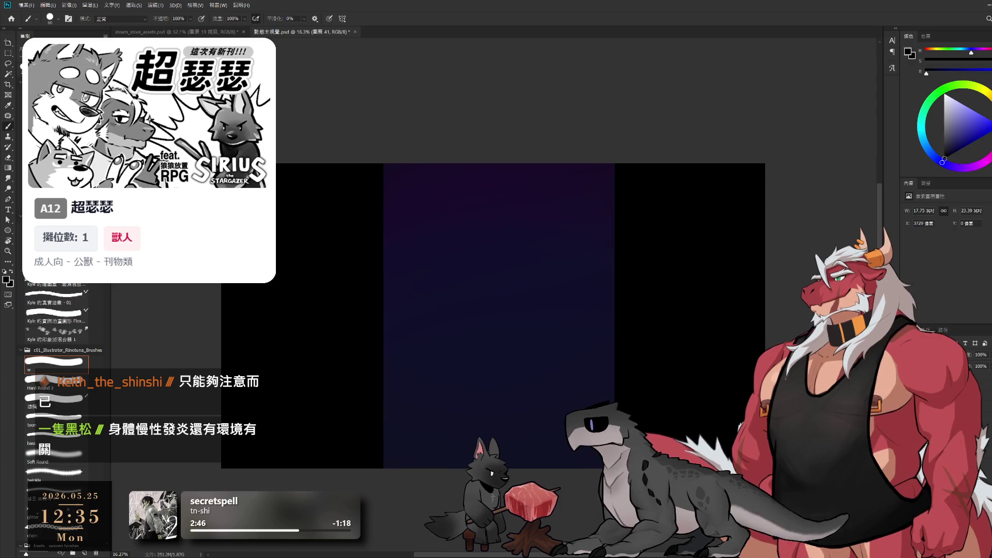
key("ctrl+t")
left_click_drag(386, 317, 221, 316)
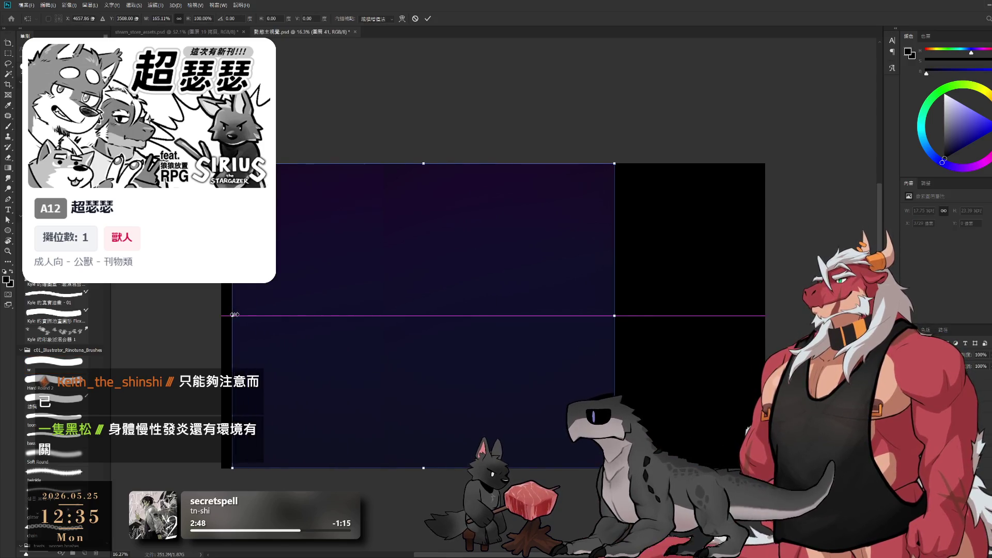
left_click_drag(617, 315, 770, 338)
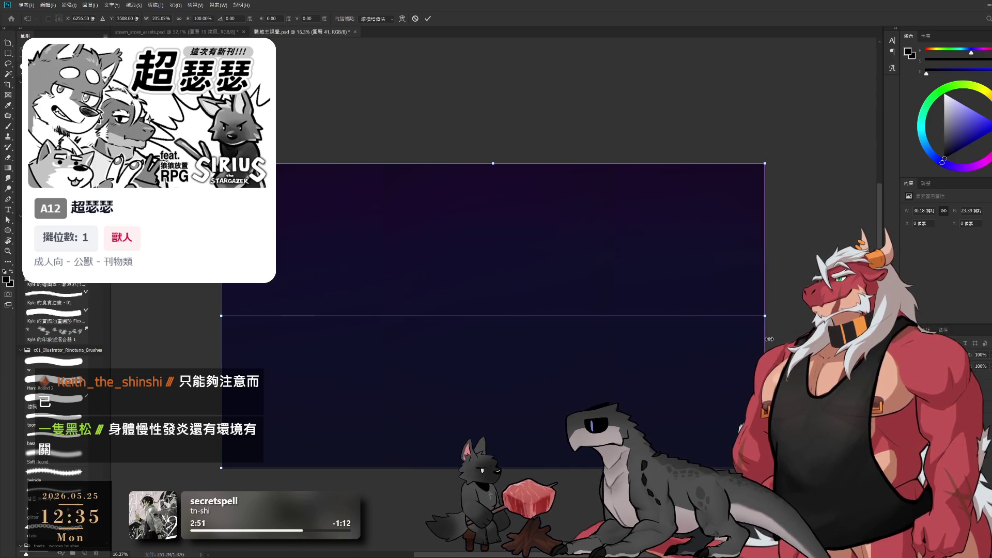
key("Return")
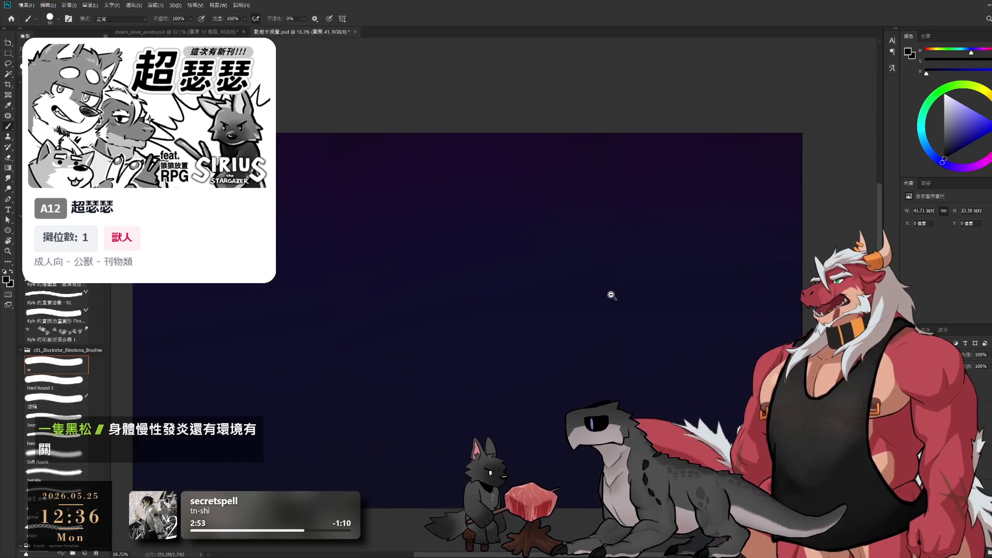
Step: On layer 3, sample the sky purple and enlarge a Soft Round brush toward 2700 px
scroll(609, 296, "up", 1)
key("alt+bracketleft")
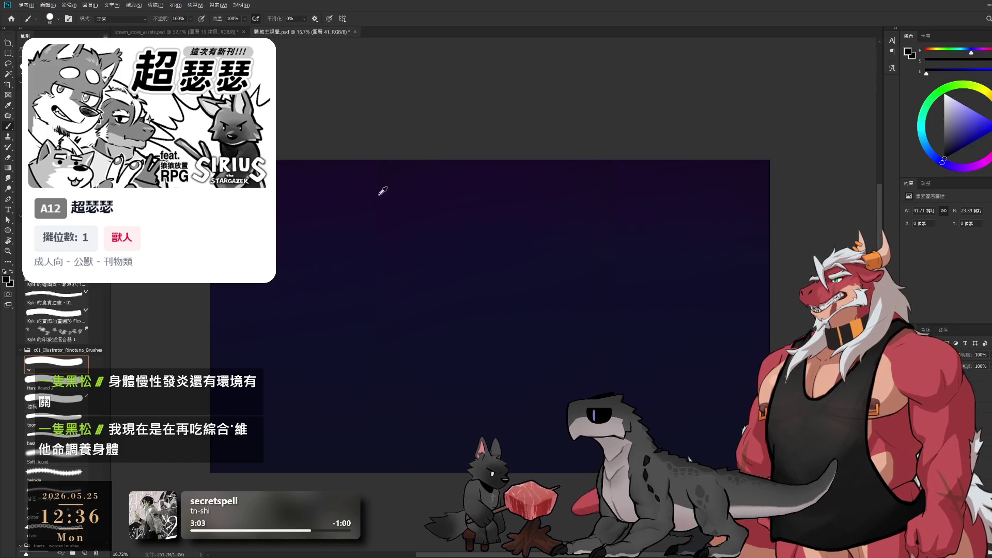
left_click(379, 164, "alt")
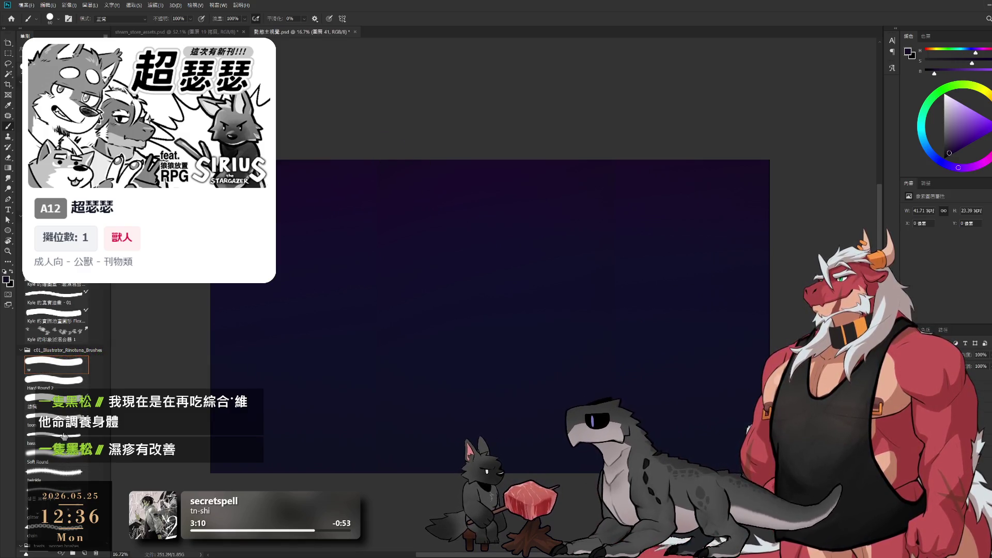
left_click(67, 456)
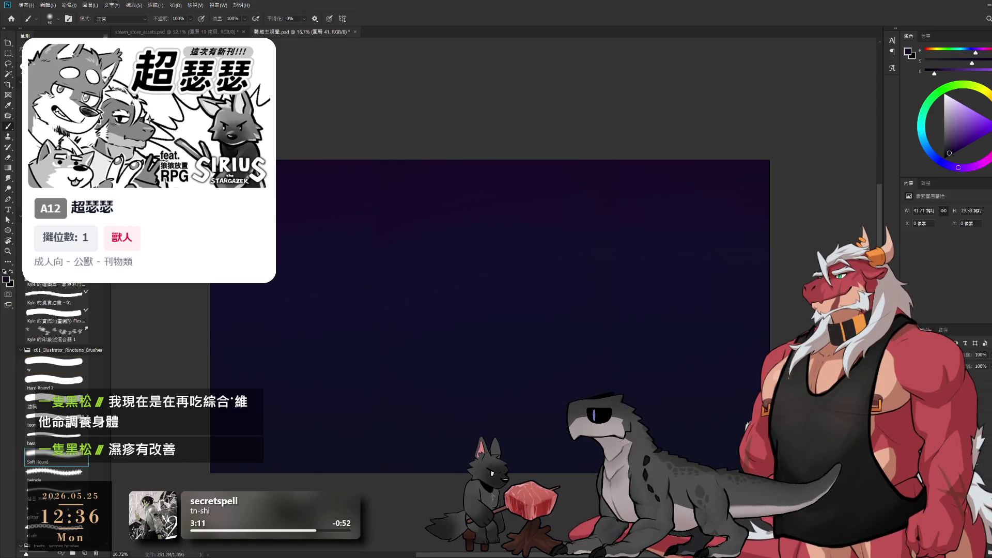
left_click(383, 161, "alt")
key("bracketright")
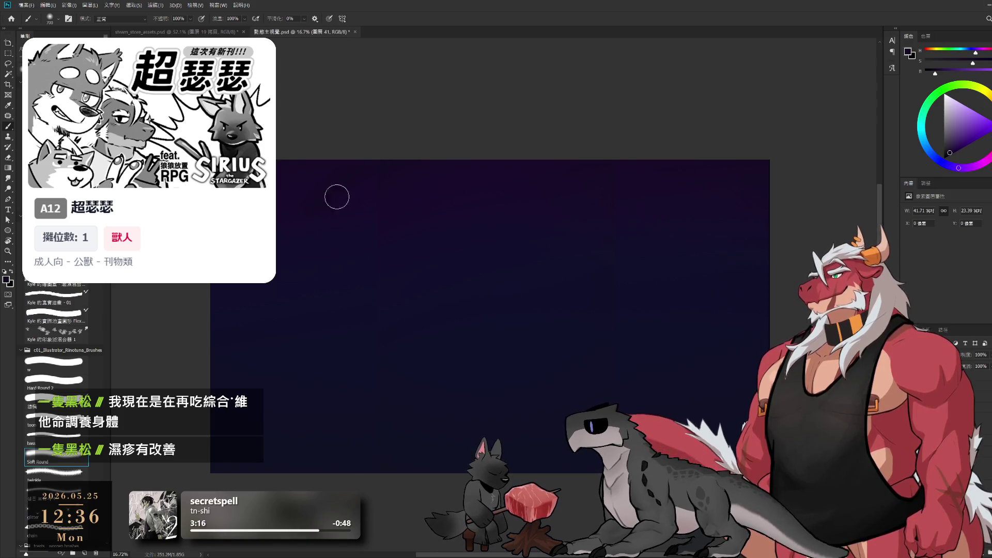
key("bracketright")
key("bracketright")
key("bracketright")
key("bracketright")
key("bracketright")
key("bracketright")
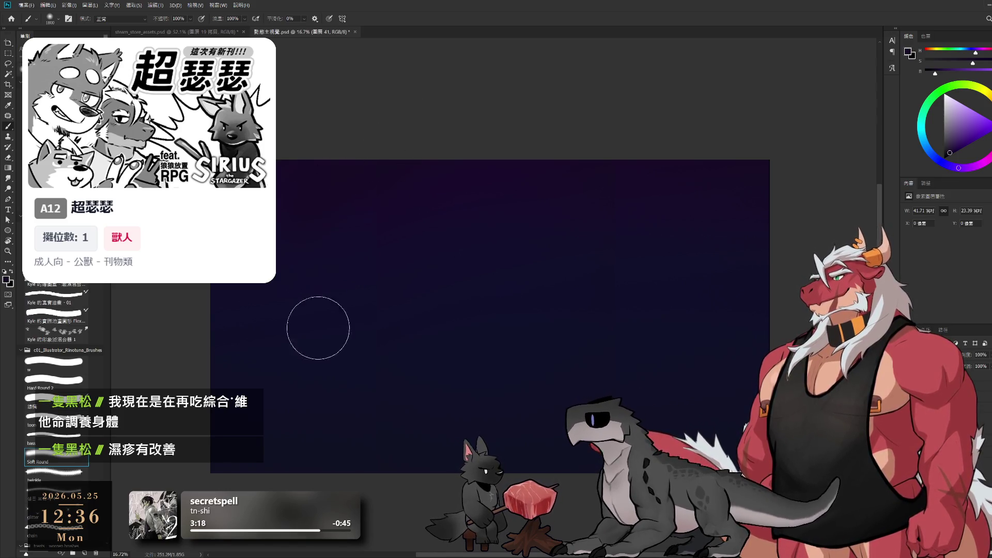
key("bracketright")
key("bracketright")
key("bracketright")
key("bracketright")
key("bracketright")
key("bracketright")
key("bracketright")
key("bracketright")
key("bracketright")
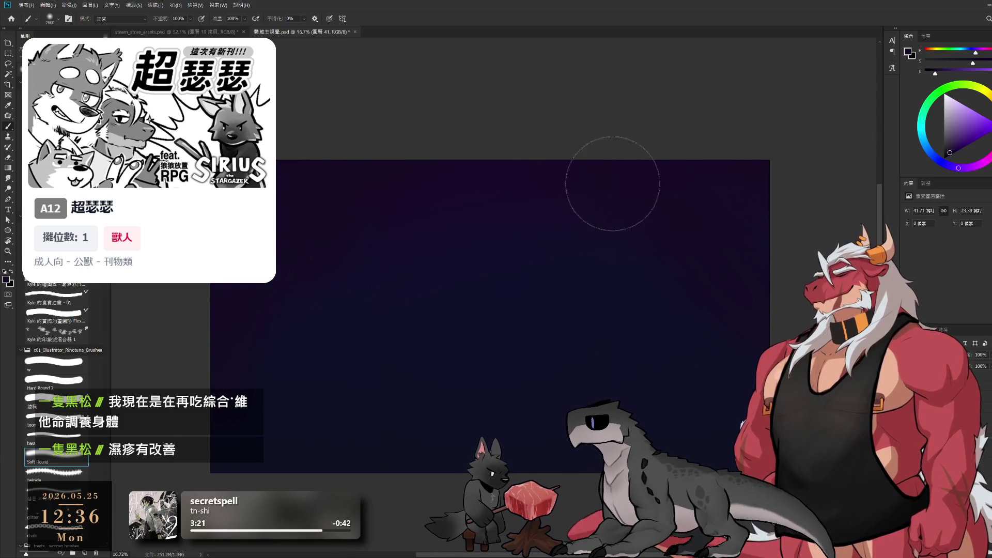
key("bracketright")
left_click(532, 261, "alt")
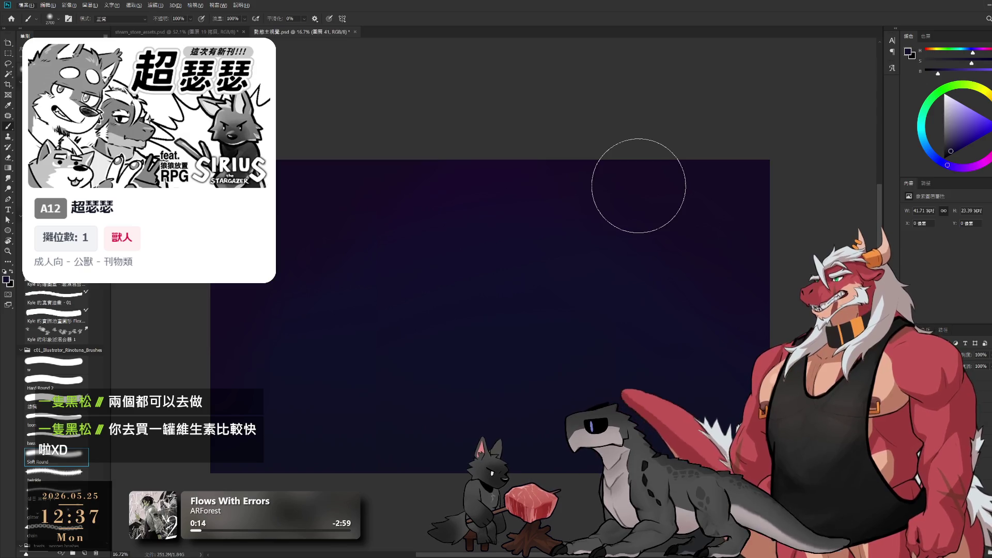
Step: Paint a soft orange glow low in the sky and a faint dark stroke above it
left_click_drag(579, 339, 507, 330)
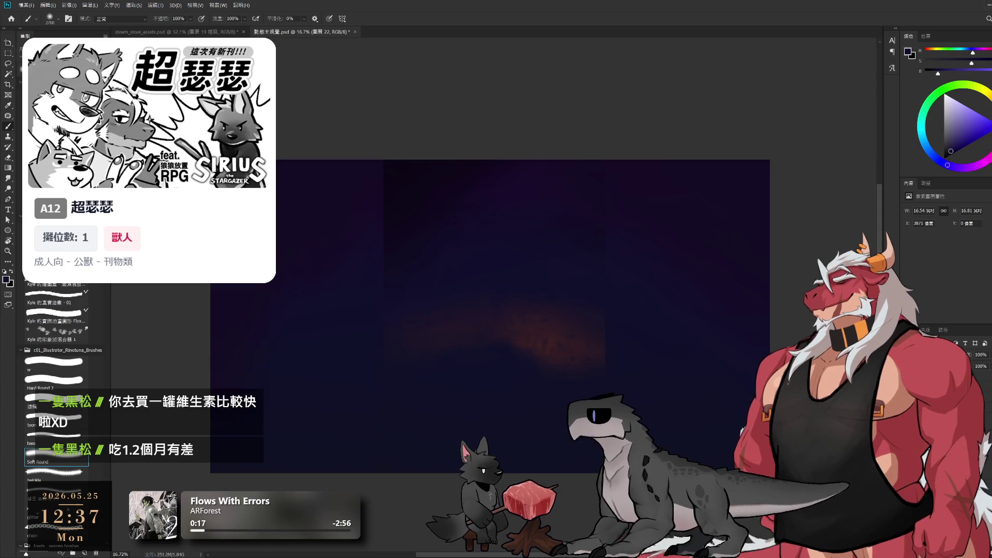
left_click(399, 172, "alt")
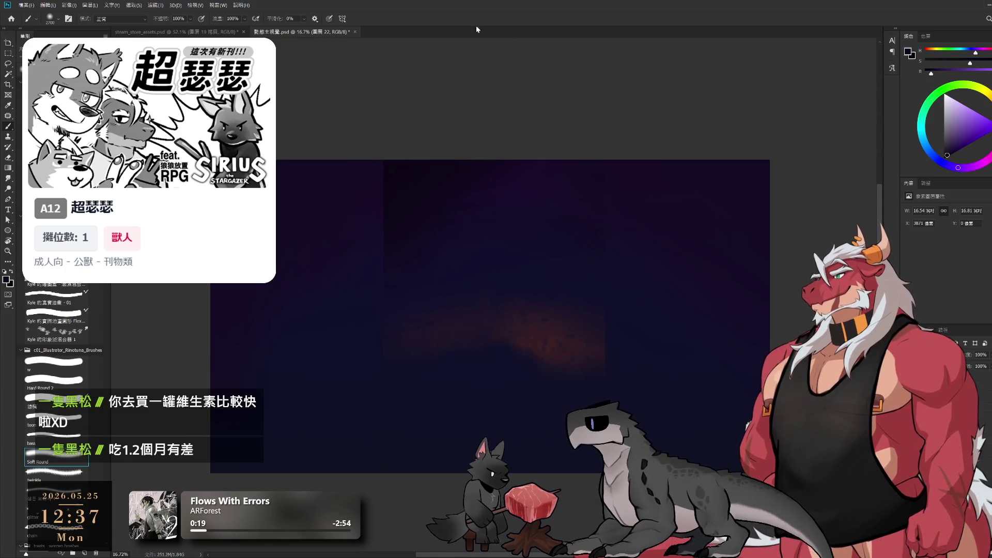
key("bracketright")
key("bracketright")
key("bracketright")
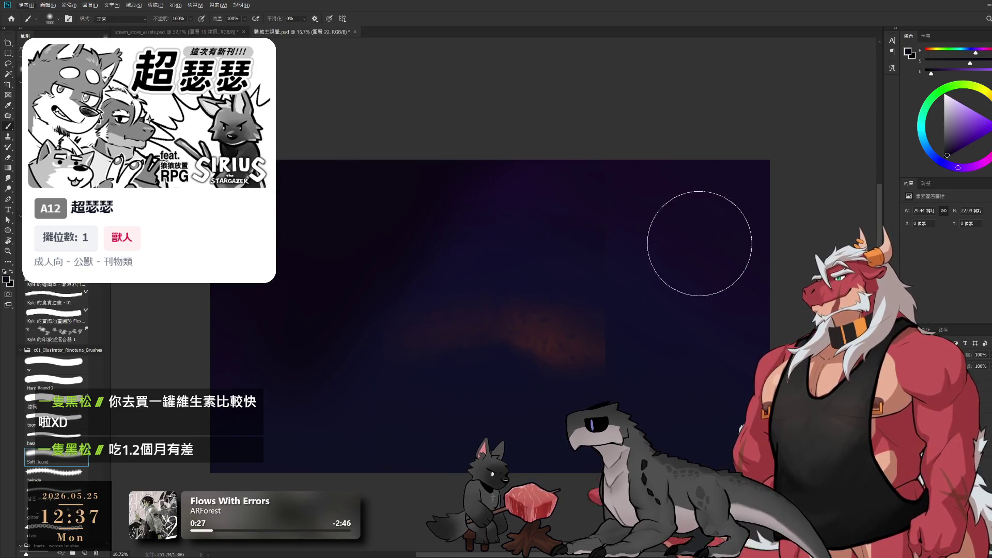
left_click_drag(699, 243, 673, 202)
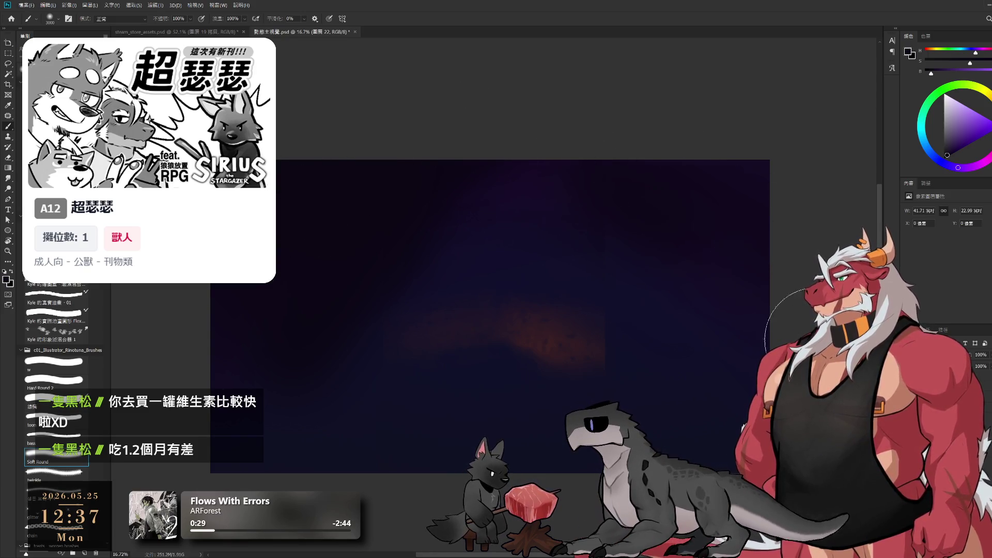
key("bracketright")
Step: Sample several sky colours from the canvas while adjusting the brush size for blending
left_click(573, 173)
left_click(605, 279, "alt")
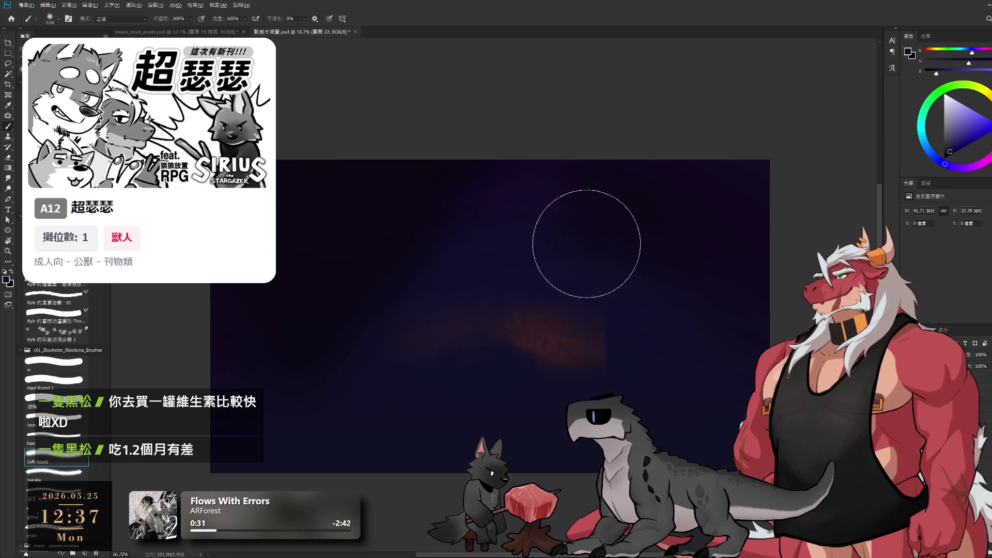
key("bracketleft")
key("bracketleft")
key("bracketleft")
key("bracketleft")
key("bracketleft")
key("bracketleft")
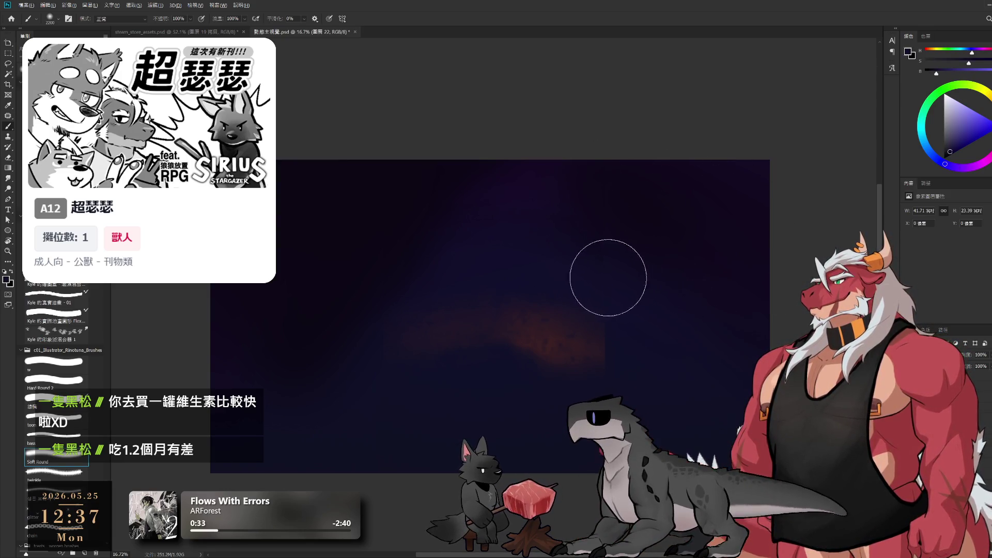
left_click(584, 336, "alt")
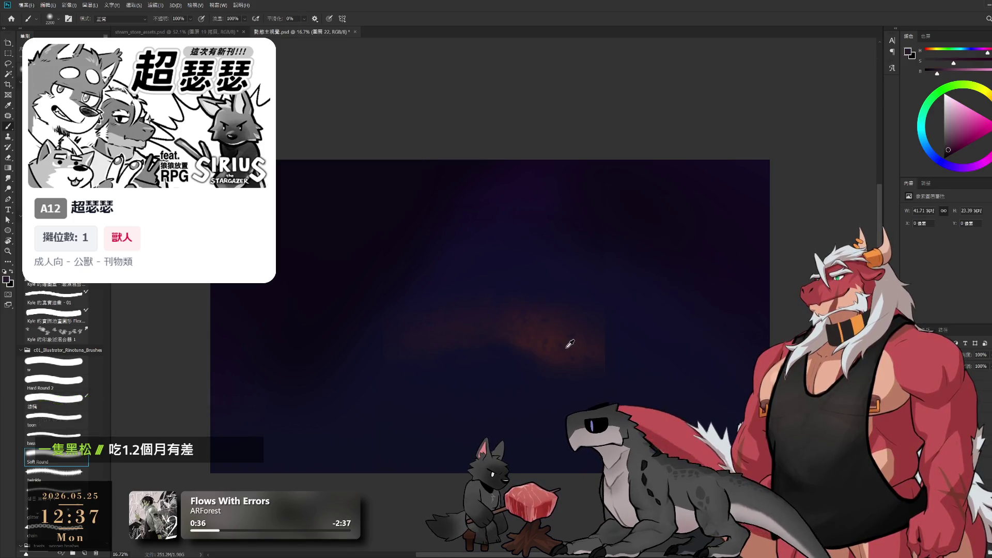
key("bracketright")
key("bracketright")
key("bracketright")
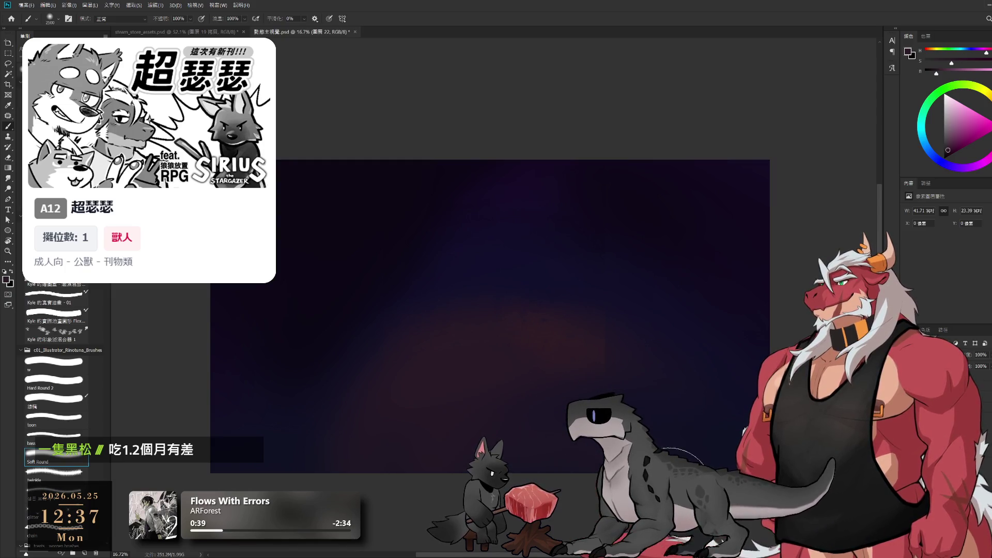
key("bracketright")
key("bracketright")
left_click(433, 297, "alt")
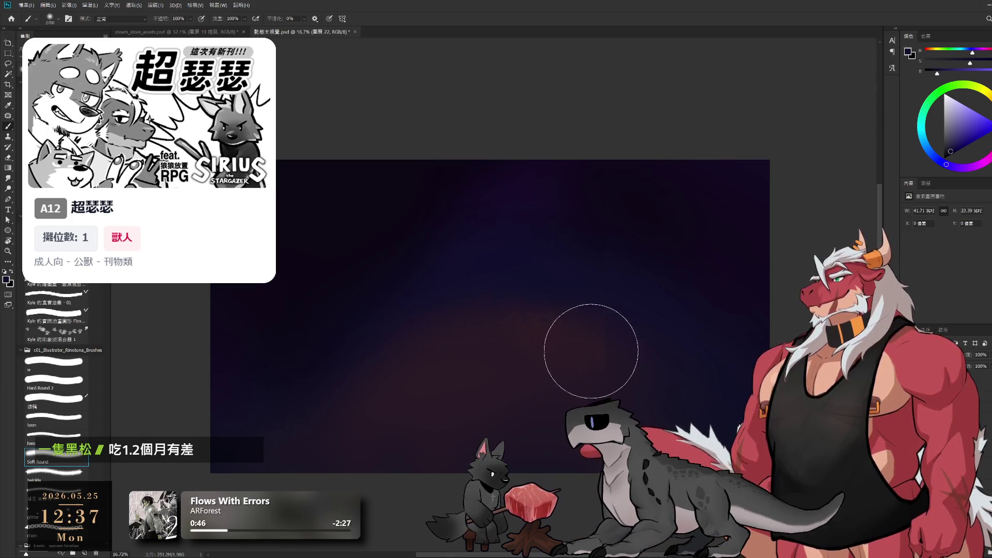
left_click(598, 347, "alt")
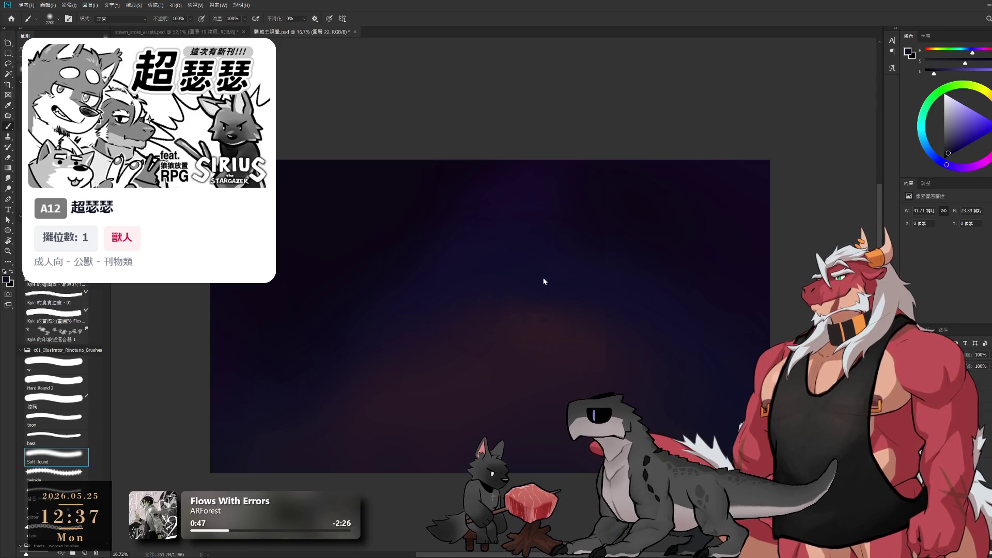
left_click(604, 336, "alt")
left_click_drag(604, 336, 597, 343)
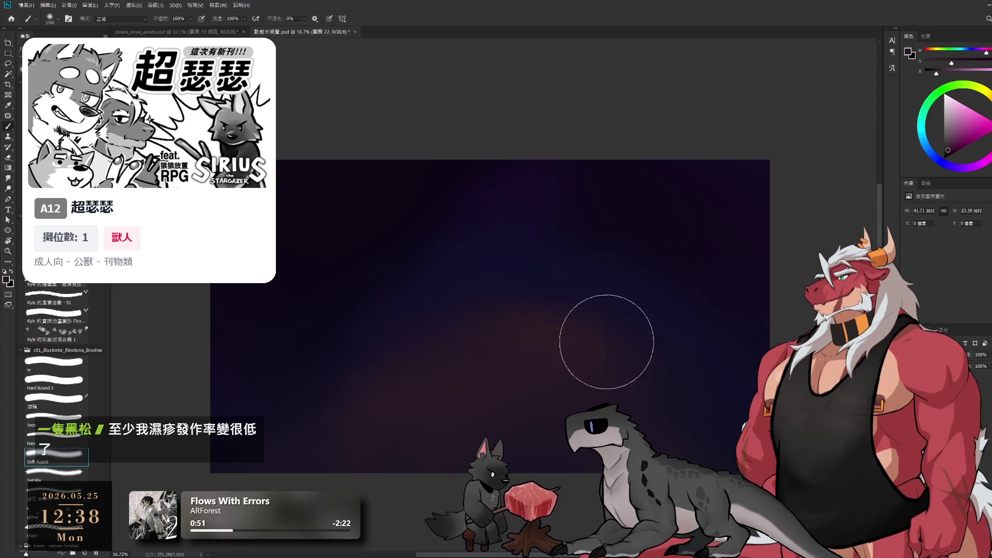
Step: Sample fresh sky tones and softly blend colour across the upper sky
key("bracketleft")
key("bracketleft")
key("bracketleft")
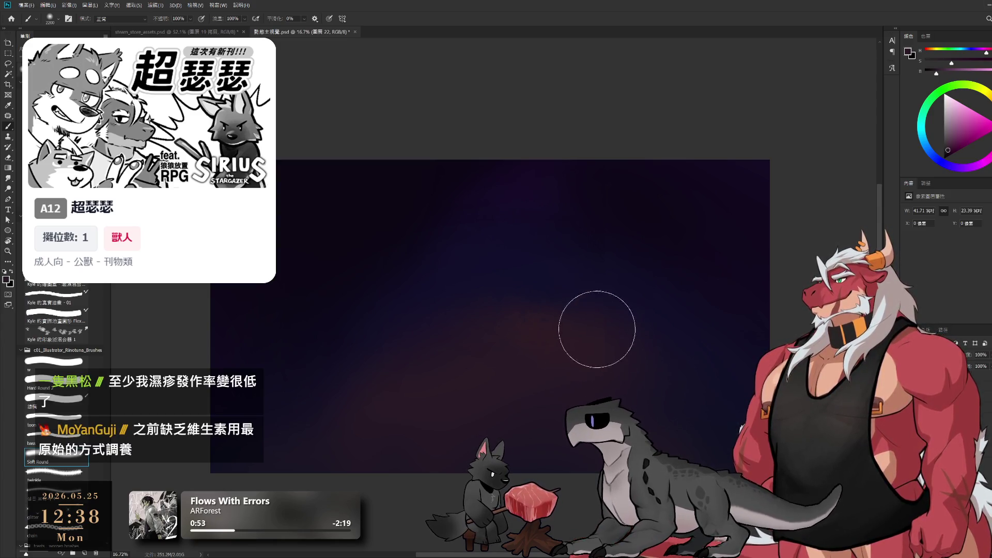
key("bracketright")
key("bracketright")
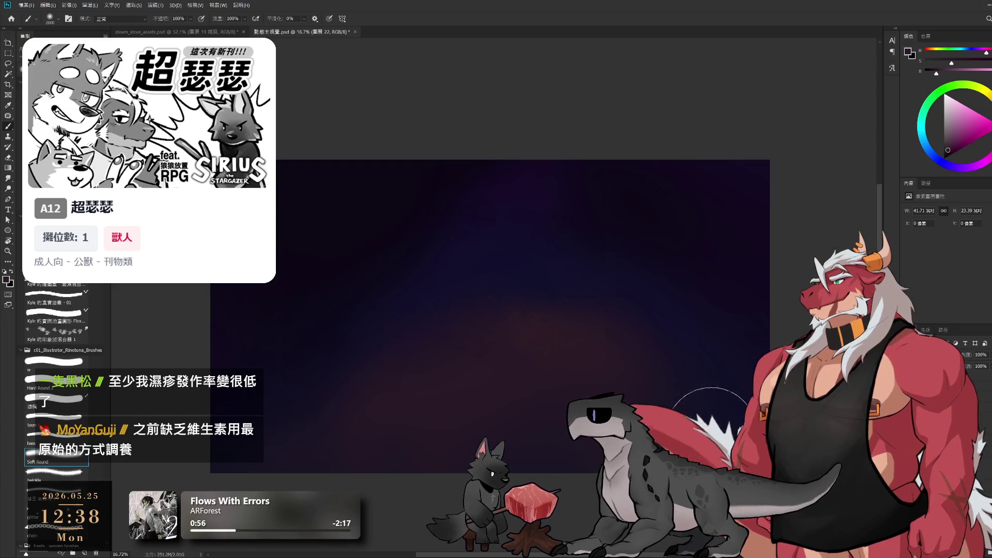
key("bracketright")
key("bracketright")
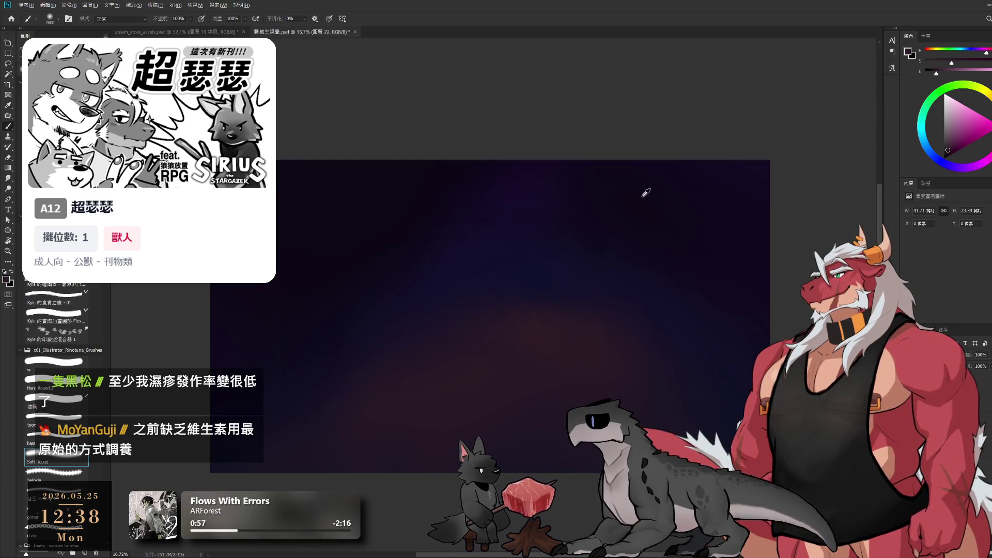
left_click(641, 274, "alt")
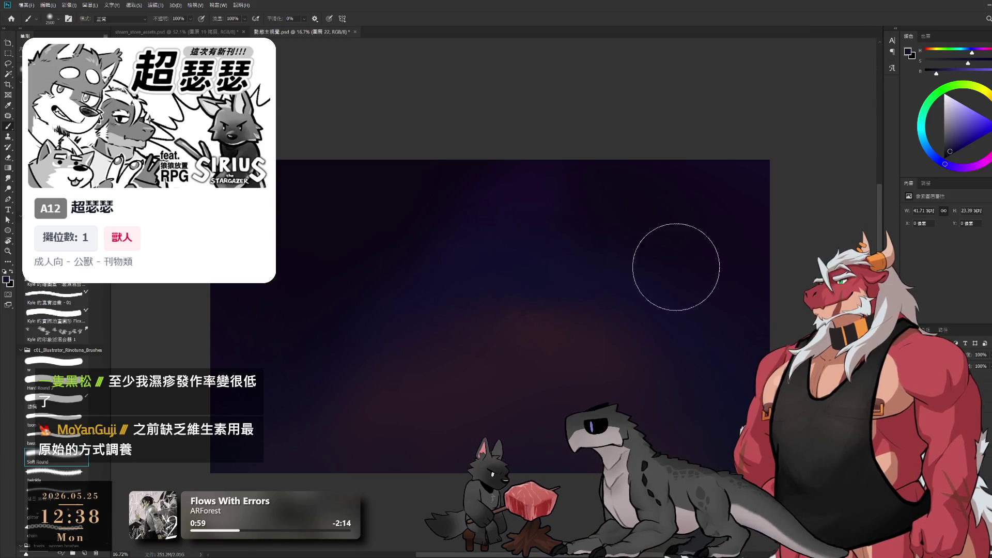
scroll(635, 248, "up", 3, "alt")
left_click(658, 212, "alt")
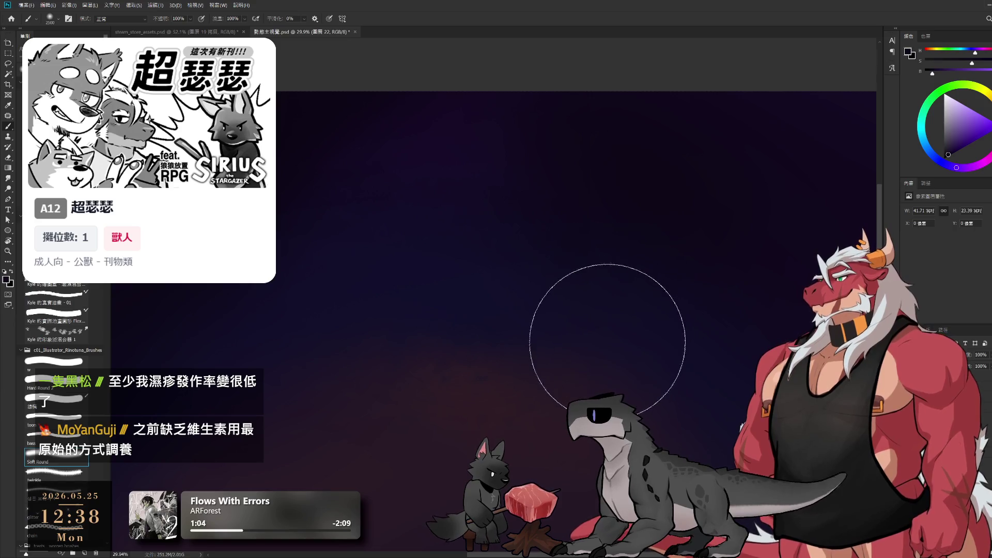
left_click_drag(599, 291, 634, 237)
left_click(578, 275, "alt")
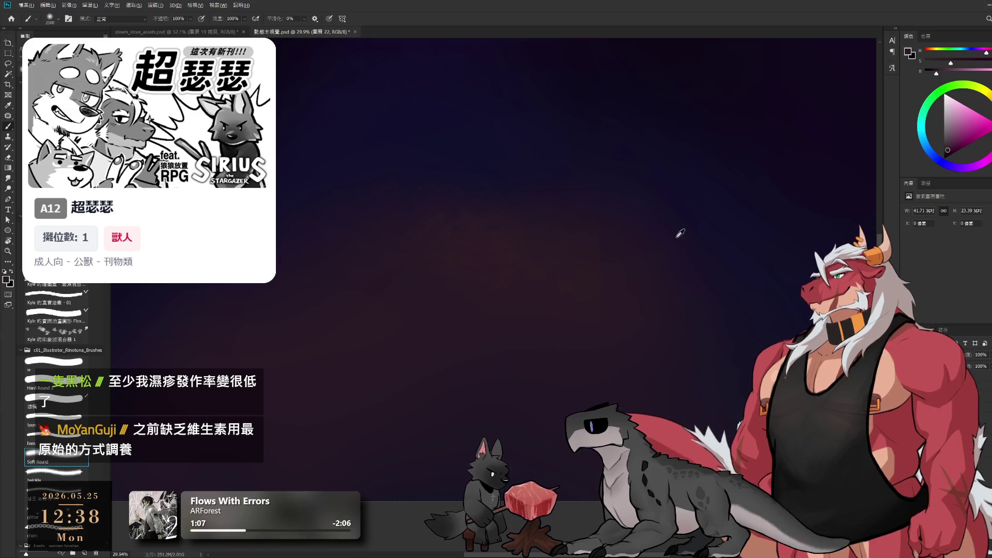
left_click(617, 244, "alt")
left_click(588, 278, "alt")
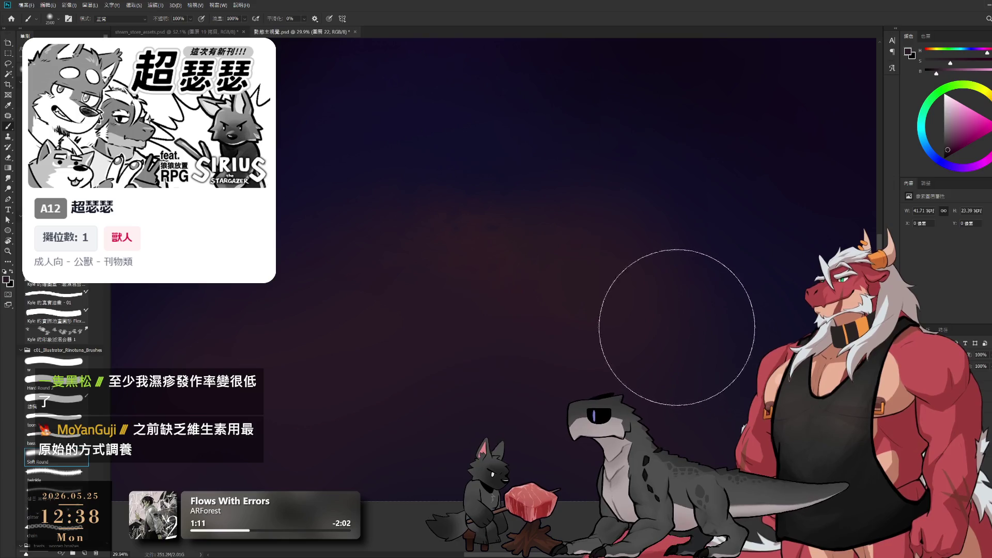
left_click_drag(671, 383, 705, 355)
Step: Pick further paint colours from the sky and enlarge the brush slightly
left_click(637, 155, "alt")
key("bracketright")
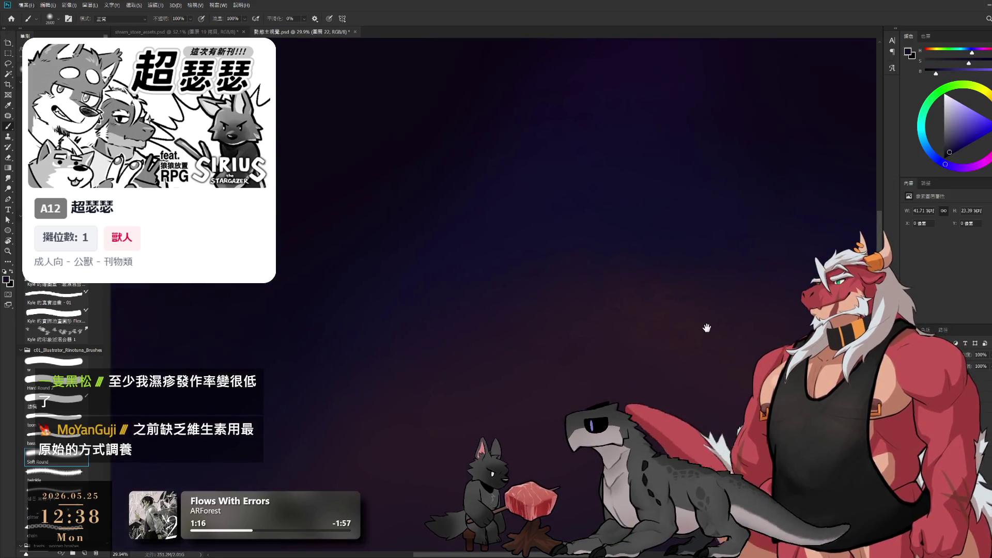
scroll(658, 273, "down", 1)
left_click(615, 307, "alt")
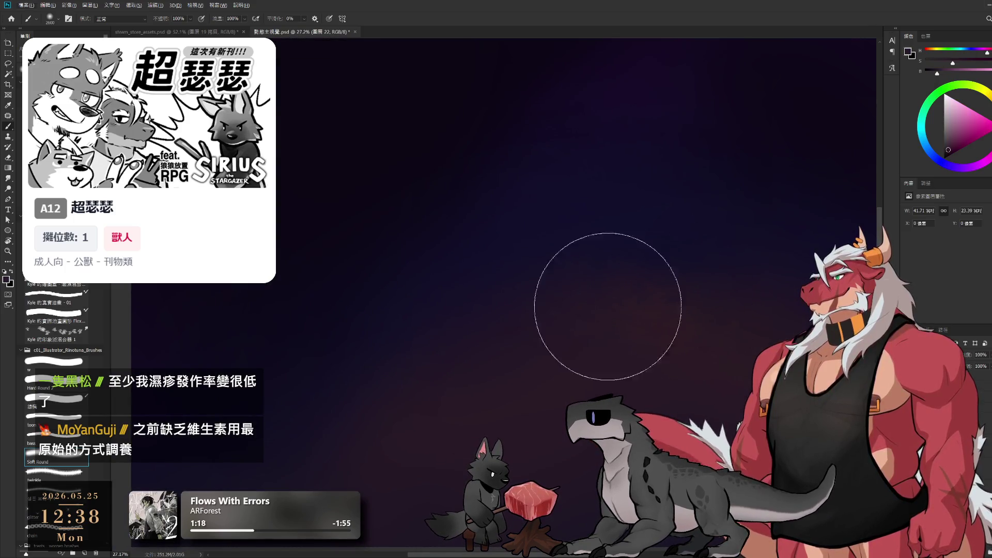
left_click(659, 319, "alt")
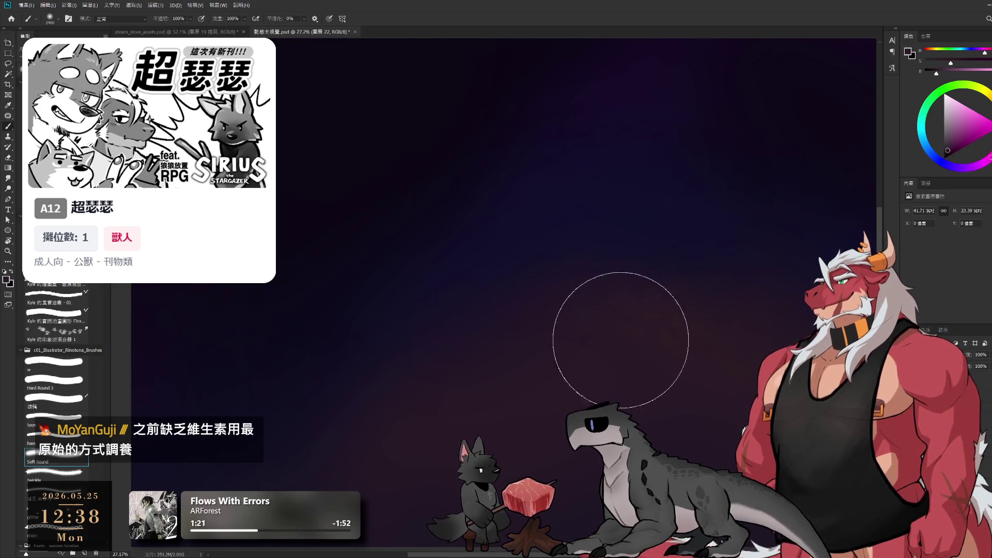
scroll(542, 295, "down", 5)
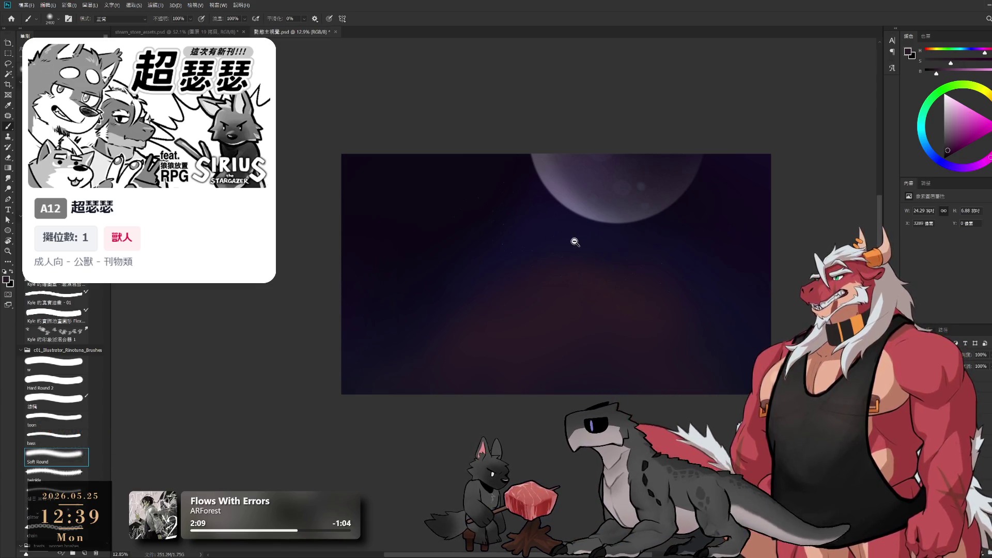
Step: Zoom the view to show the moon, constellations and tree silhouettes over the glowing clearing
scroll(571, 239, "up", 3)
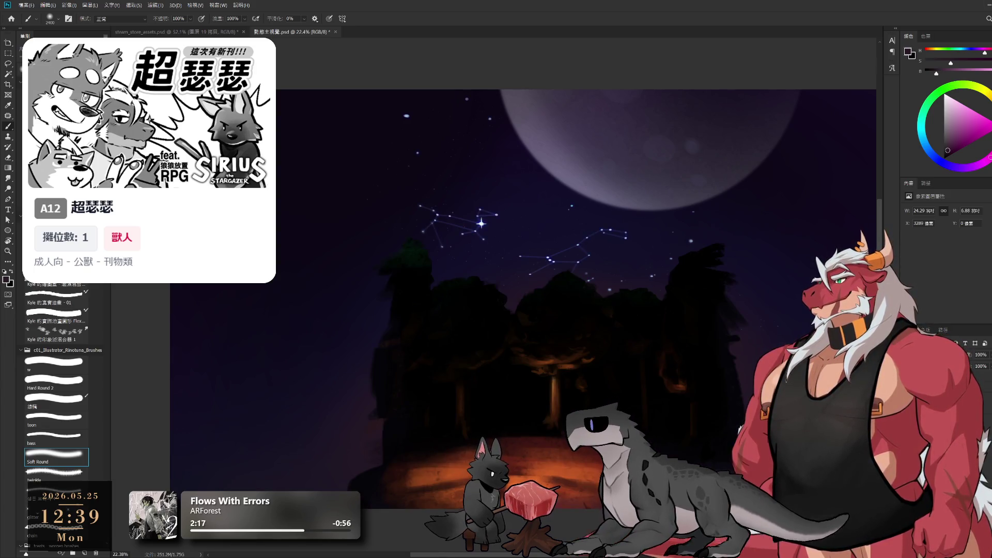
Step: Sample a dark forest colour, set the bass brush to 300 px, then choose the preset above it
scroll(714, 343, "down", 1)
scroll(714, 343, "up", 1)
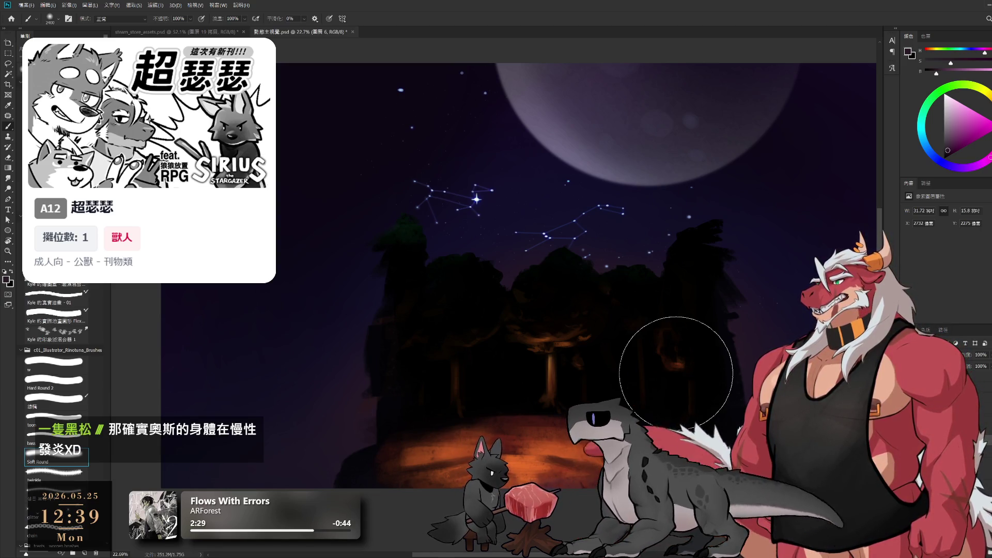
left_click(692, 341, "alt")
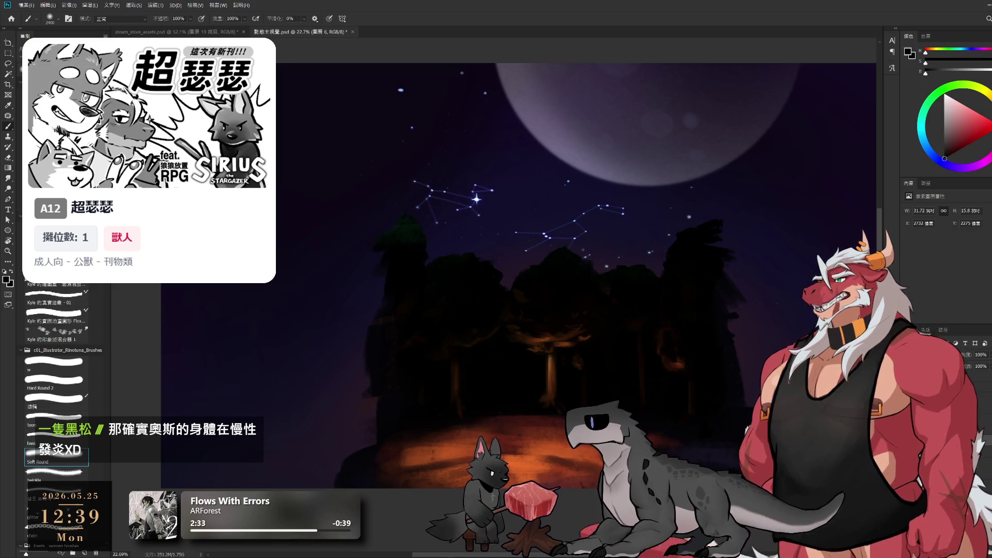
left_click(82, 438)
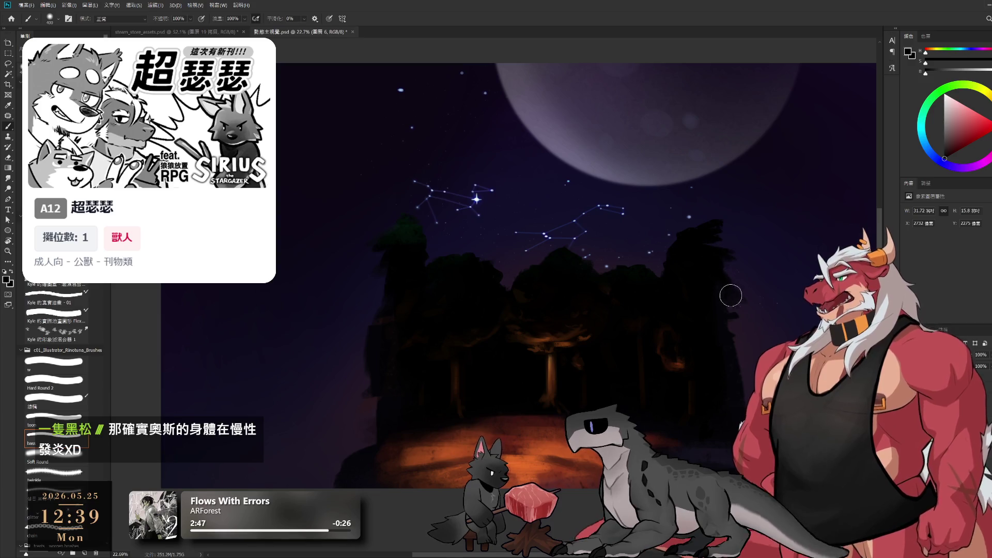
key("bracketright")
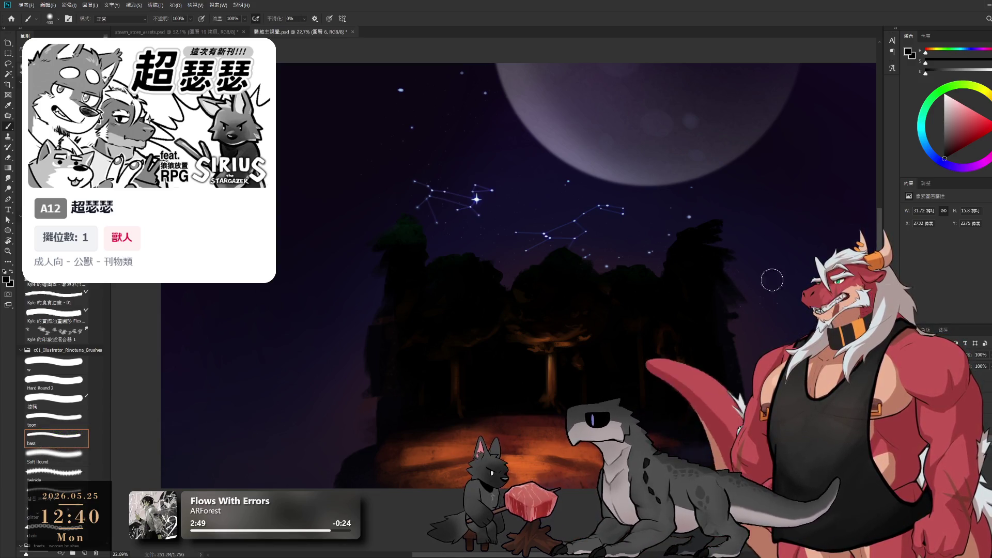
key("bracketright")
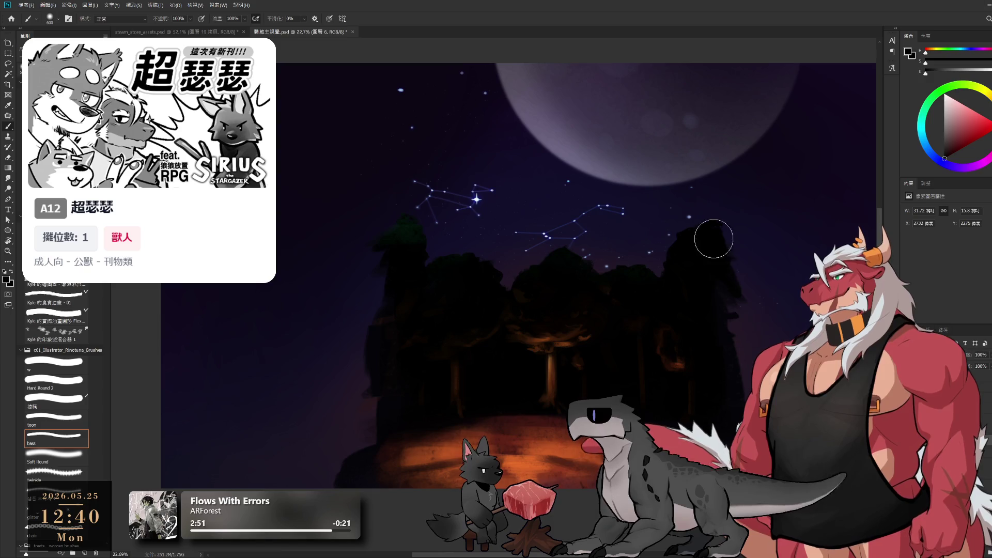
key("bracketright")
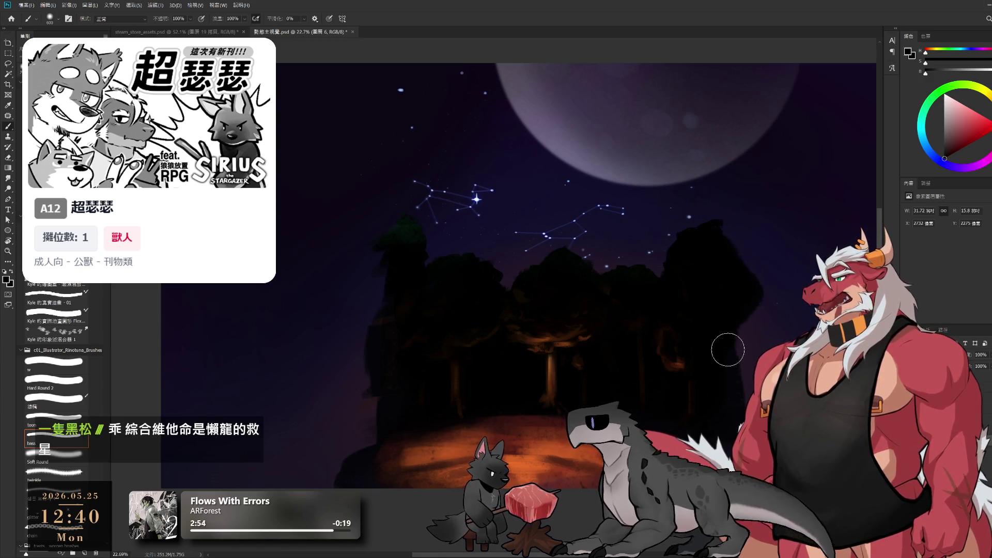
key("bracketleft")
key("bracketleft")
key("bracketleft")
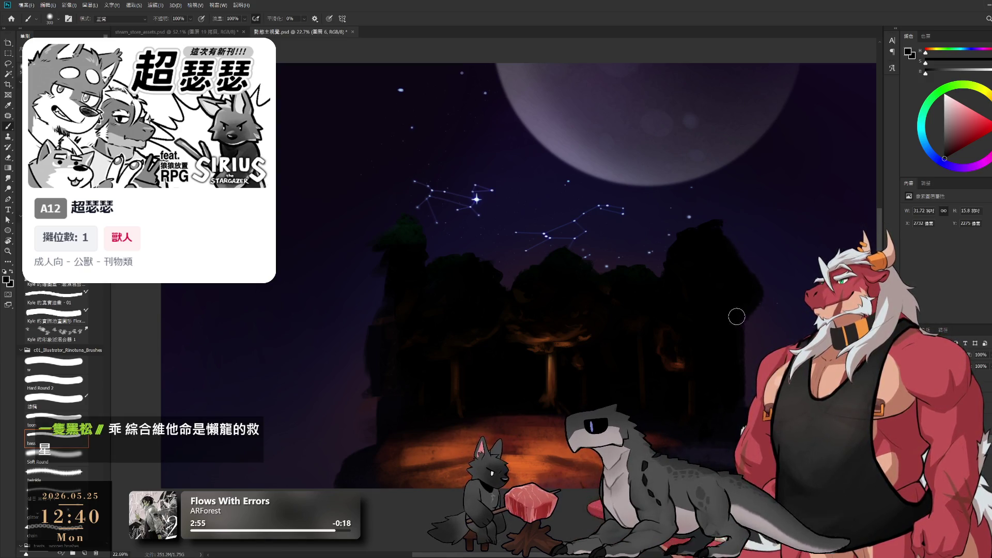
key("bracketleft")
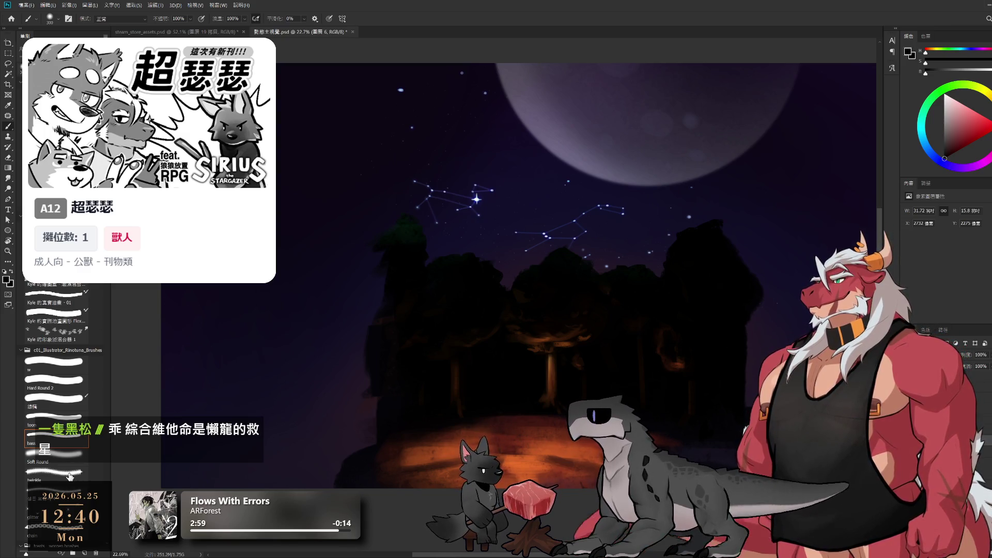
left_click(65, 417)
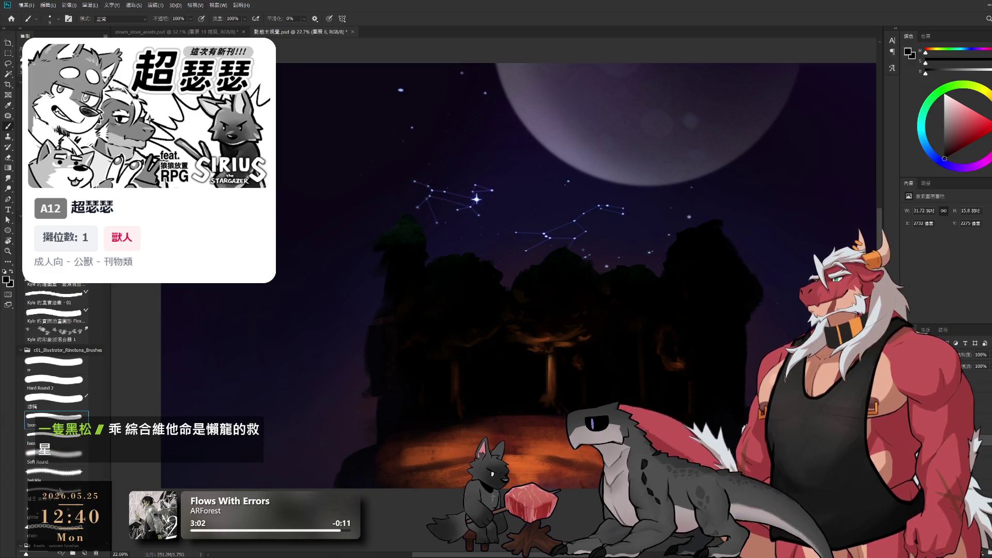
scroll(89, 445, "down", 2)
scroll(85, 442, "down", 2)
Step: Sample a dark blue from the canvas as paint colour, ending back on the Brush tool
scroll(80, 439, "down", 2)
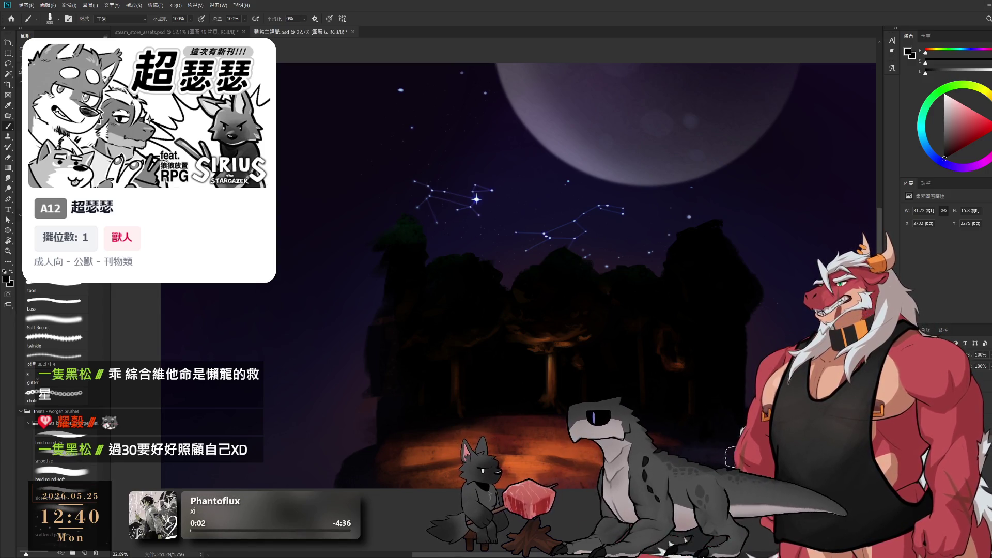
left_click(739, 431, "alt")
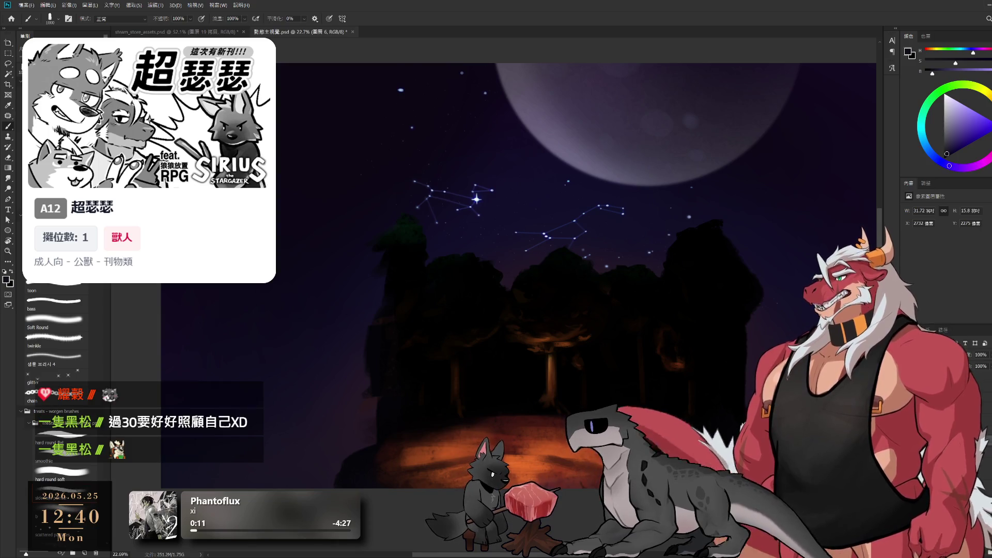
left_click_drag(822, 381, 728, 350)
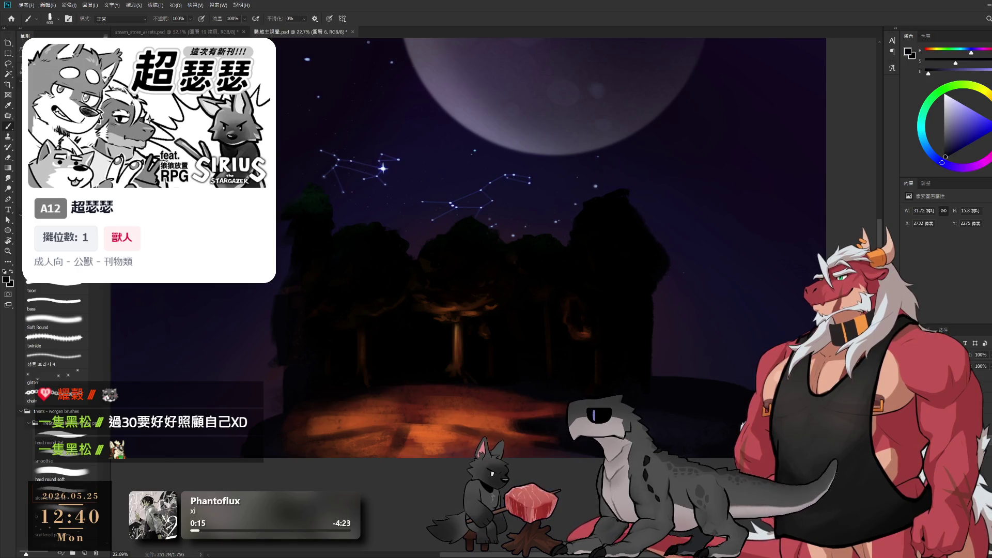
key("e")
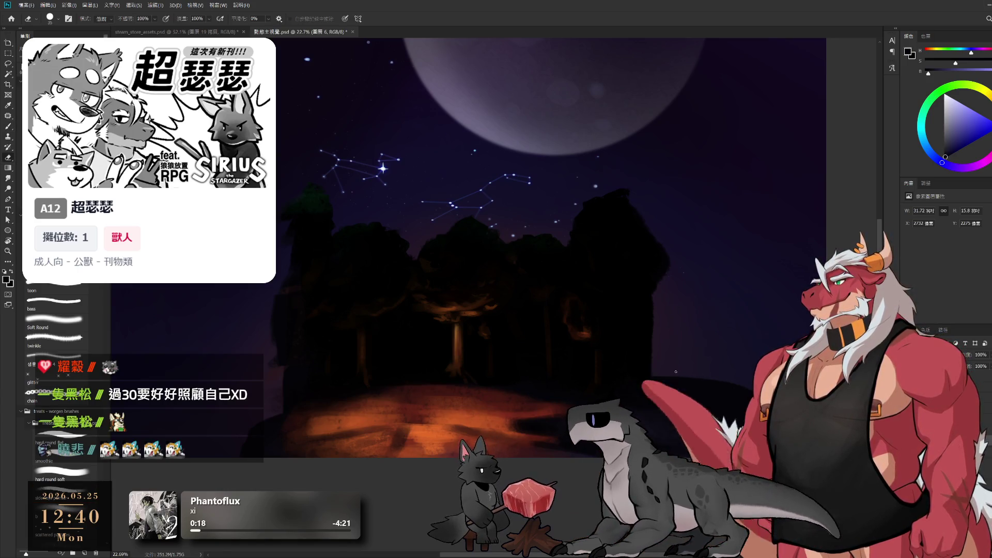
left_click_drag(673, 244, 790, 266)
key("b")
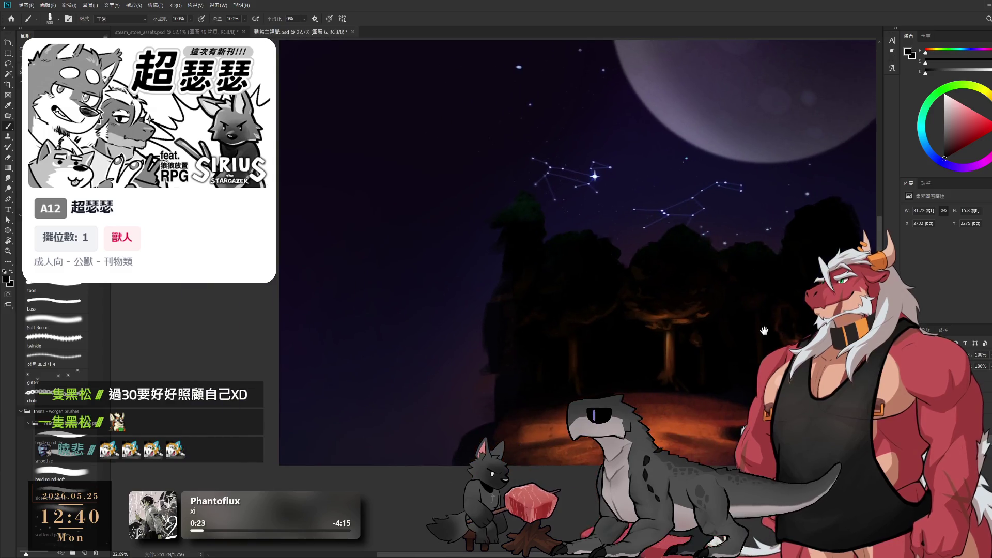
Step: Enlarge the brush to 1300 px and frame the whole canvas
scroll(741, 393, "up", 1)
mouse_move(741, 392)
left_mouse_down()
mouse_move(652, 267)
mouse_move(638, 267)
left_mouse_up()
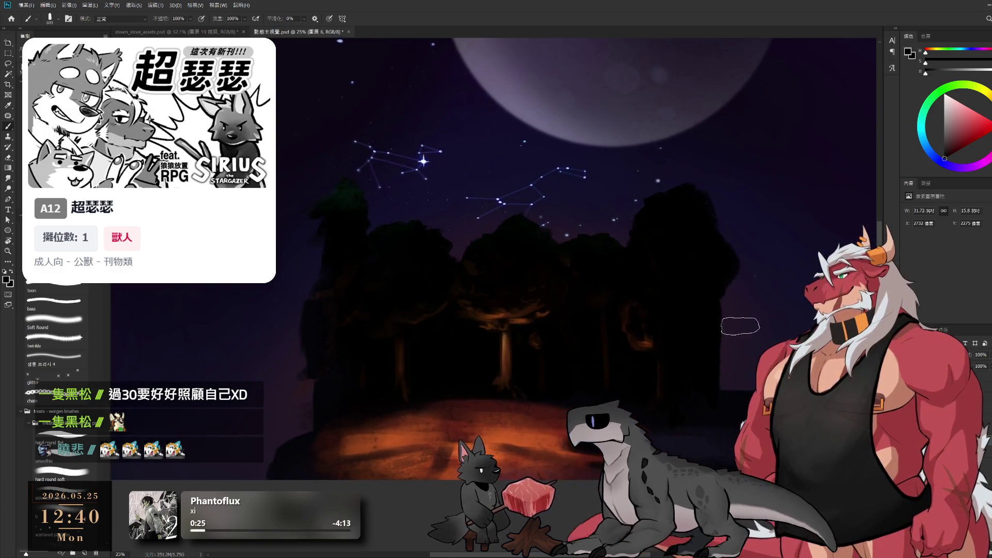
key("bracketright")
key("bracketright")
key("bracketright")
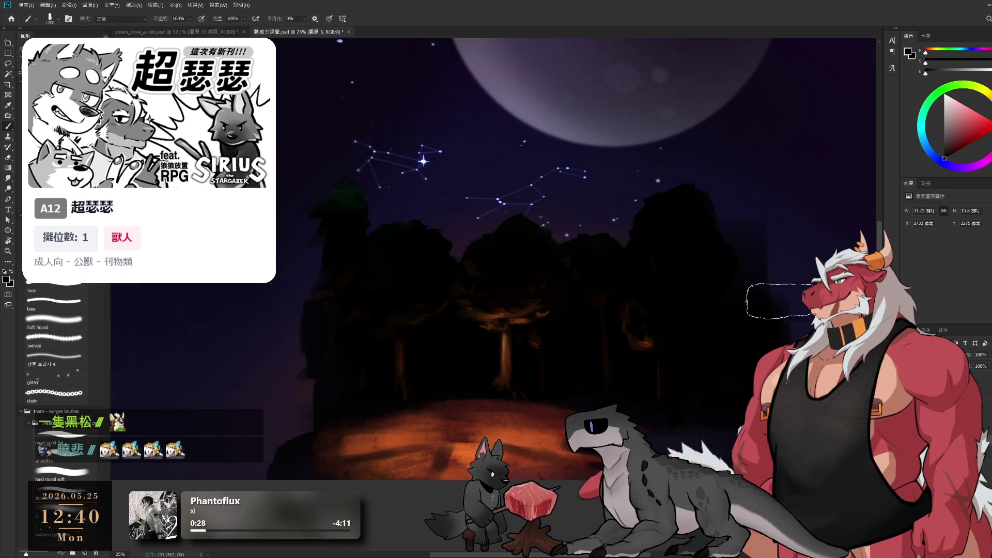
key("bracketright")
key("bracketright")
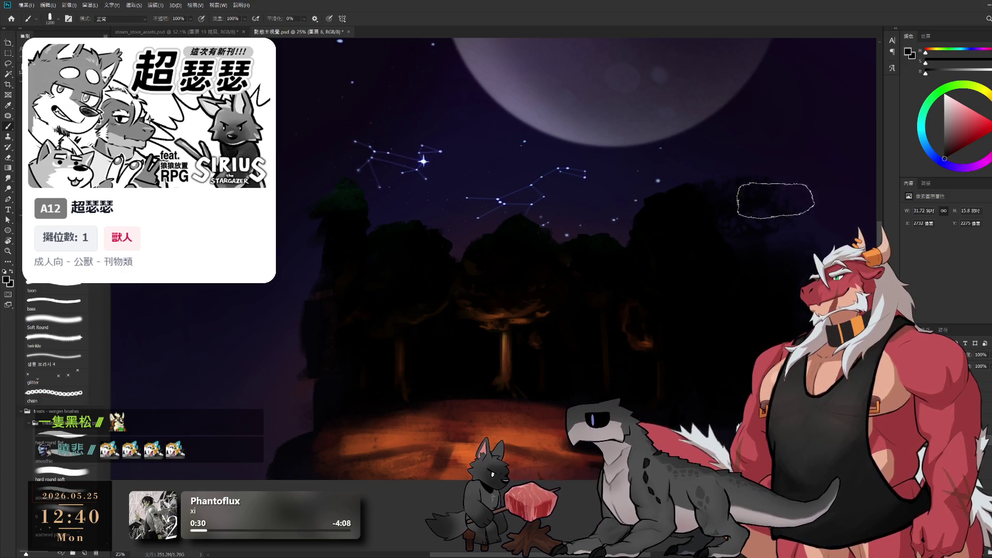
left_click_drag(792, 311, 724, 312)
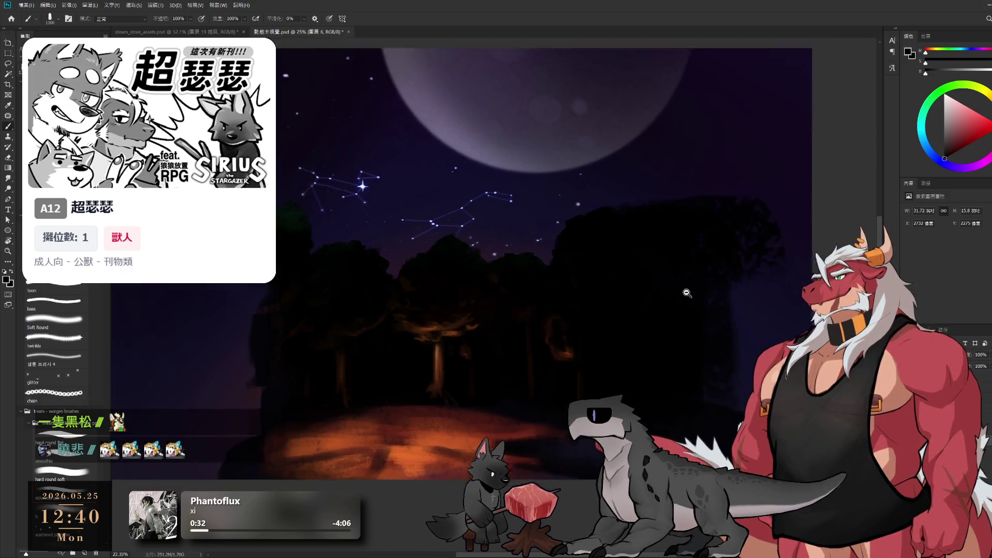
scroll(667, 207, "up", 1)
scroll(662, 214, "up", 1)
scroll(662, 215, "down", 1)
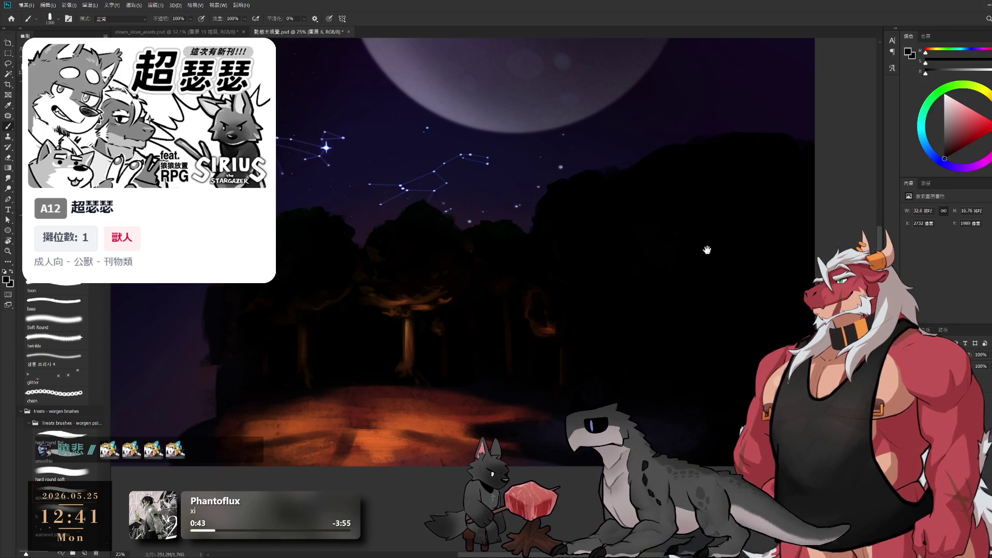
scroll(584, 284, "left", 5)
left_click_drag(584, 284, 563, 278)
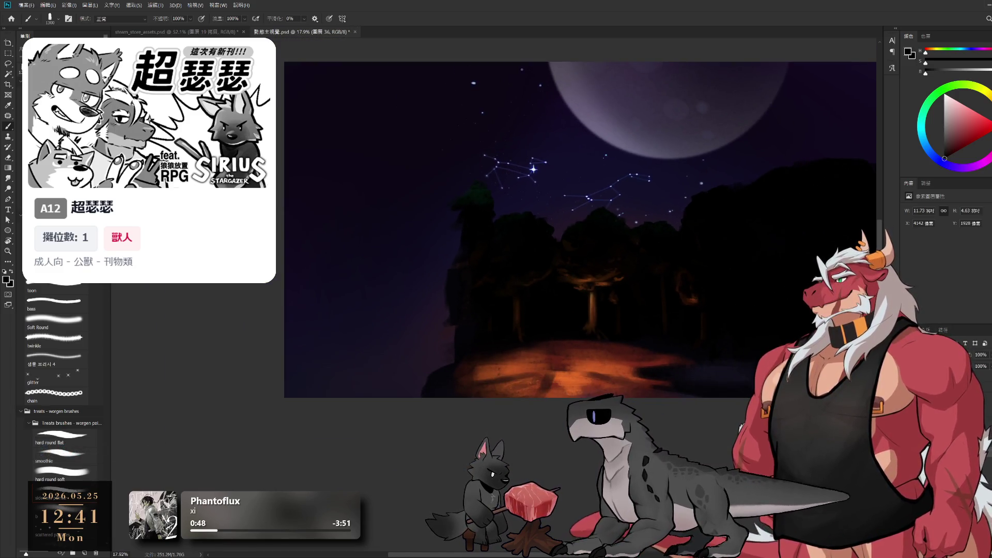
Step: Paint broad dark strokes over the left sky and trees with a 1400 px brush
left_click_drag(307, 181, 307, 413)
left_click_drag(334, 206, 332, 431)
left_click_drag(383, 227, 383, 413)
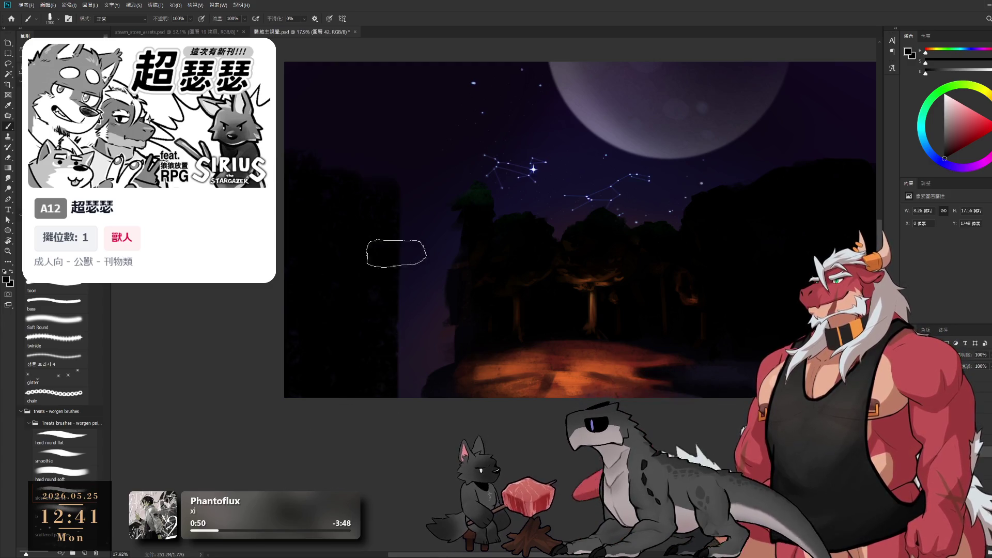
mouse_move(396, 253)
left_mouse_down()
mouse_move(427, 421)
mouse_move(436, 328)
left_mouse_up()
key("]")
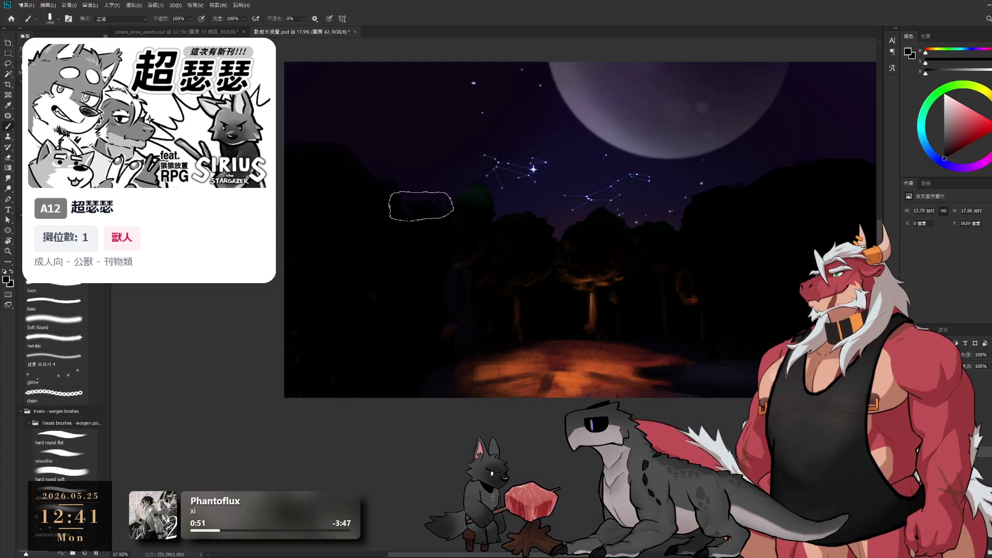
mouse_move(421, 205)
left_mouse_down()
mouse_move(479, 237)
mouse_move(399, 240)
mouse_move(438, 240)
left_mouse_up()
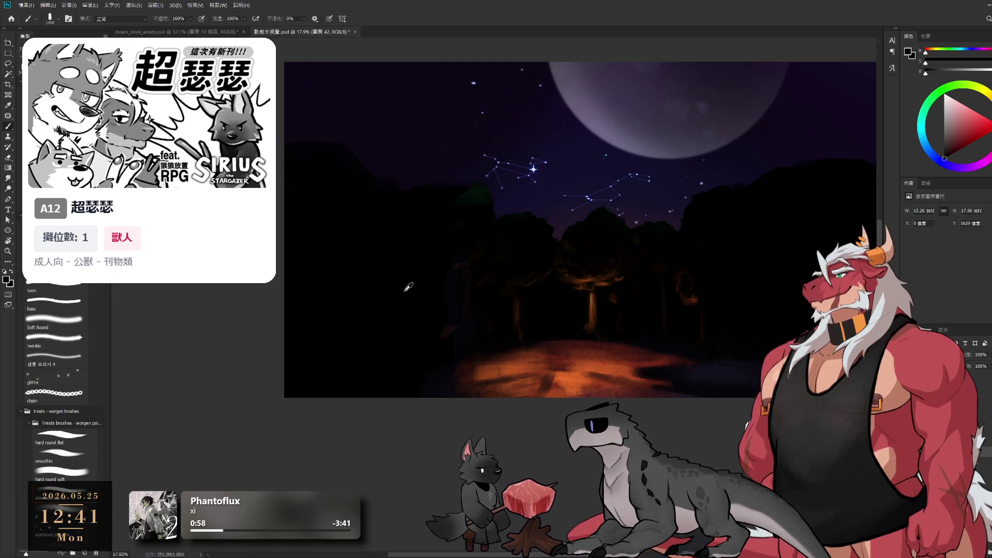
Step: Switch to layer 6 with black paint and shrink the brush to 600 px
left_click(438, 372, "alt")
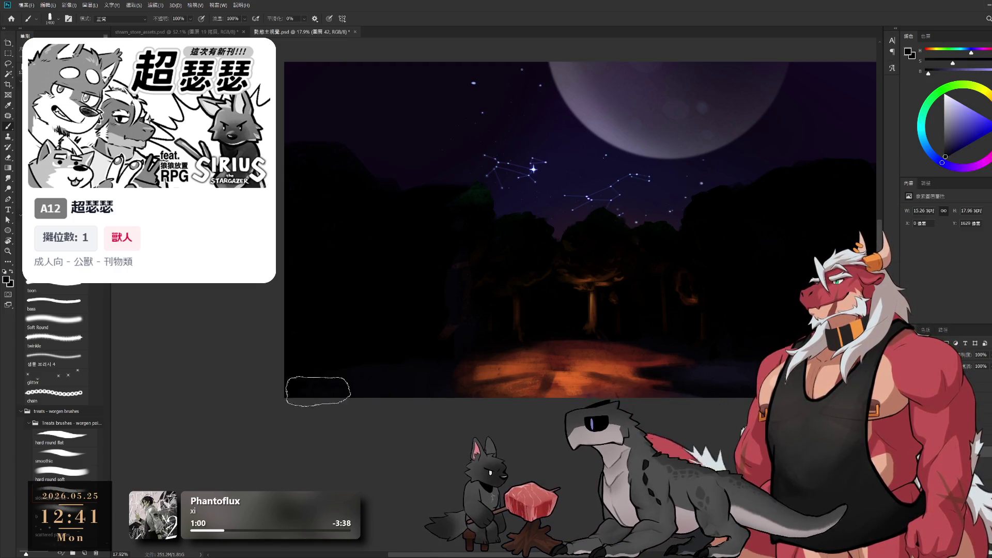
left_click(324, 362, "alt")
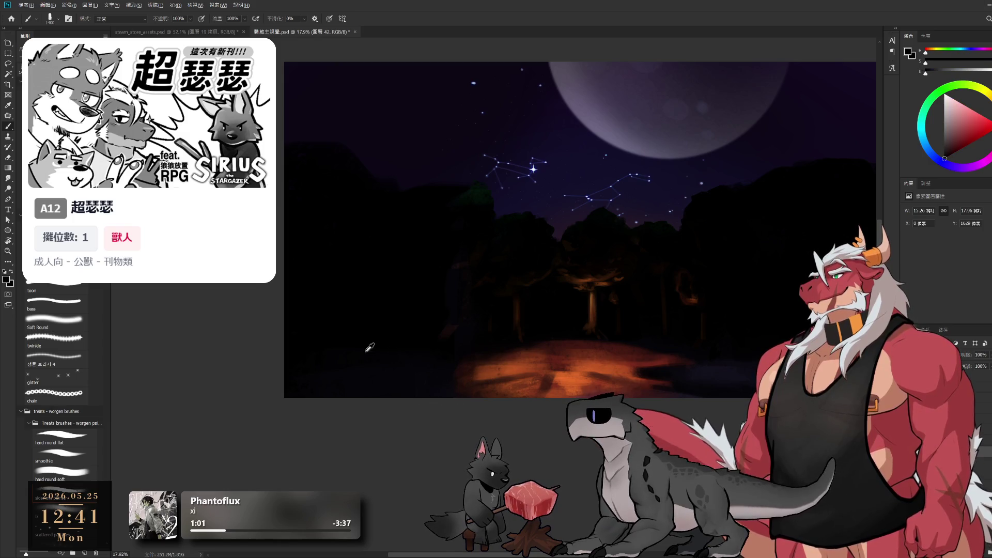
key("bracketleft")
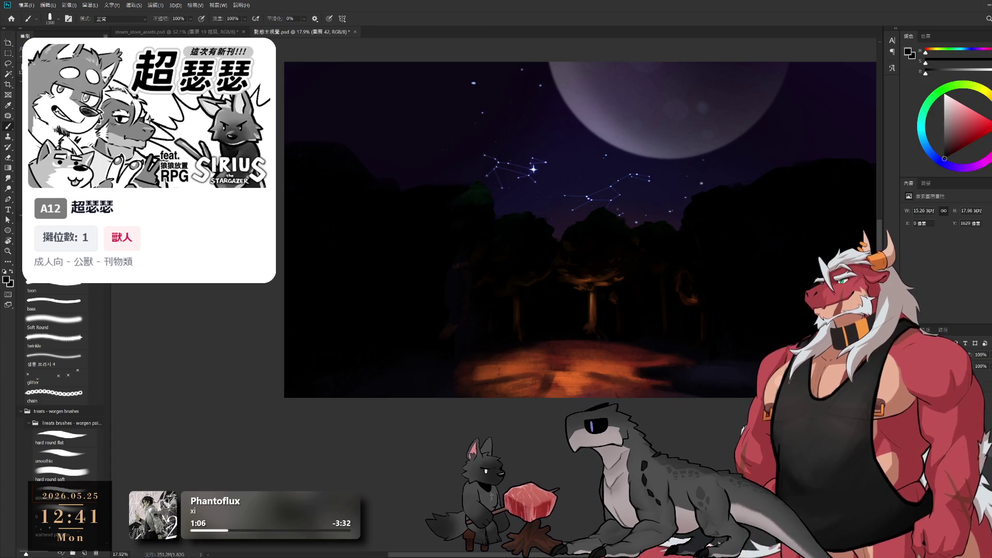
left_click(930, 439)
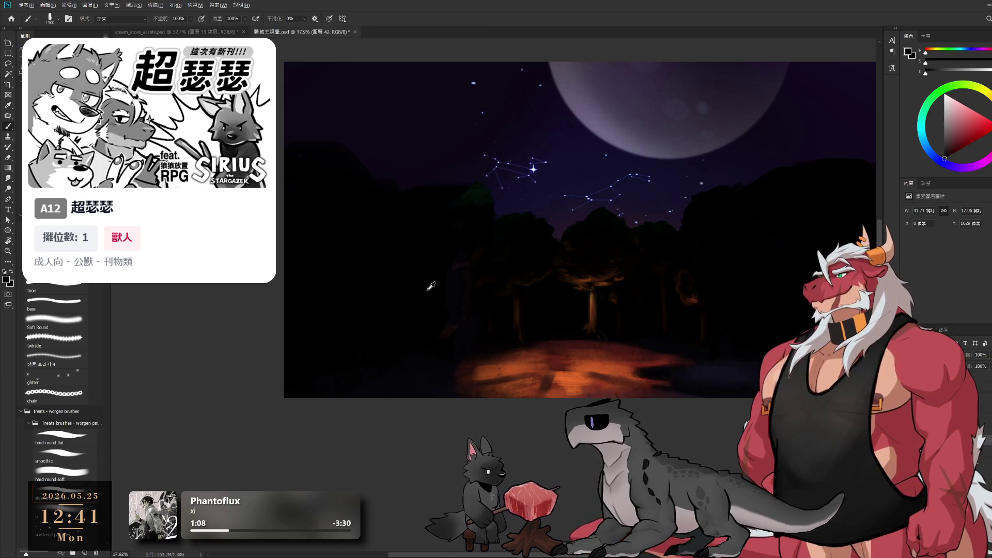
left_click(478, 195, "alt")
key("bracketleft")
key("bracketleft")
key("bracketleft")
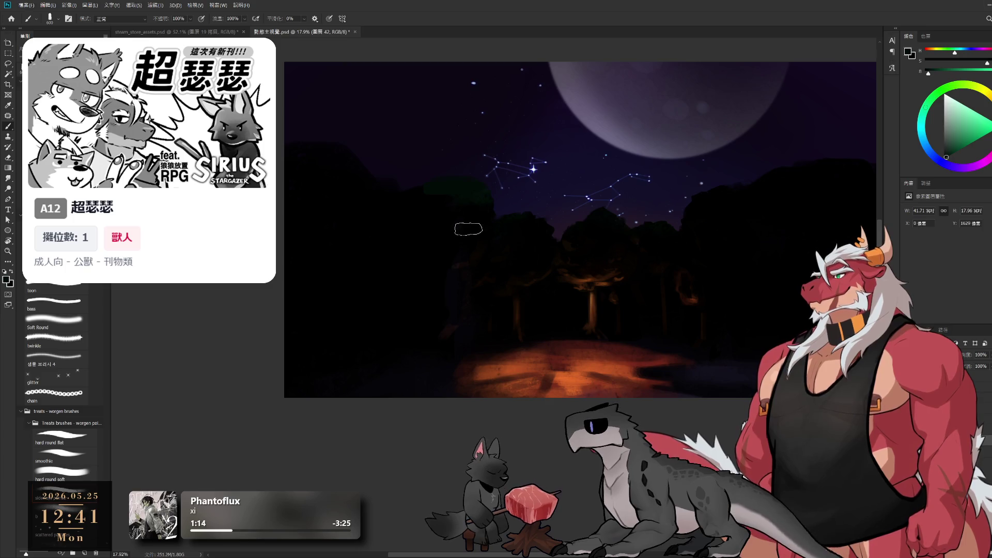
Step: Alternate default black and sampled green tones with the brush around 400 px
key("d")
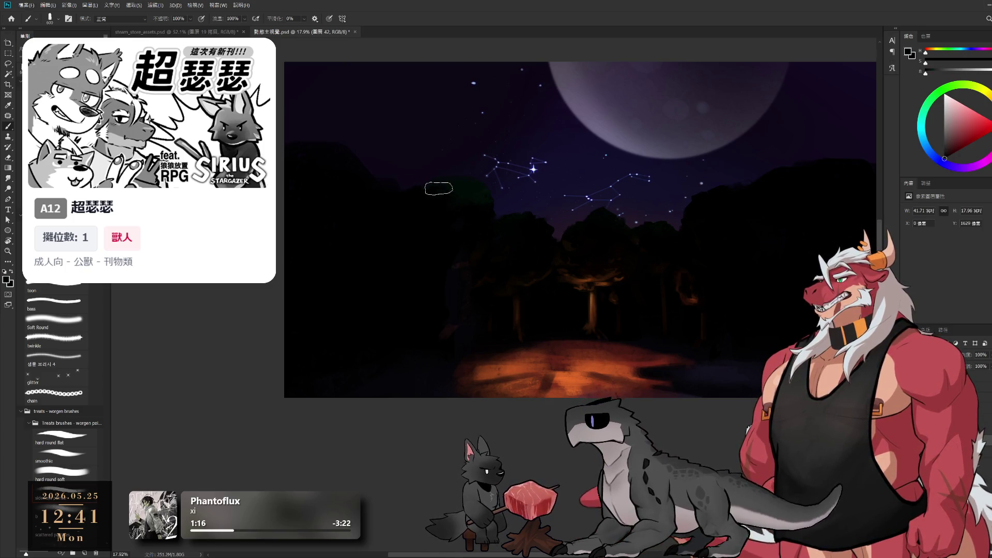
left_click(472, 191, "alt")
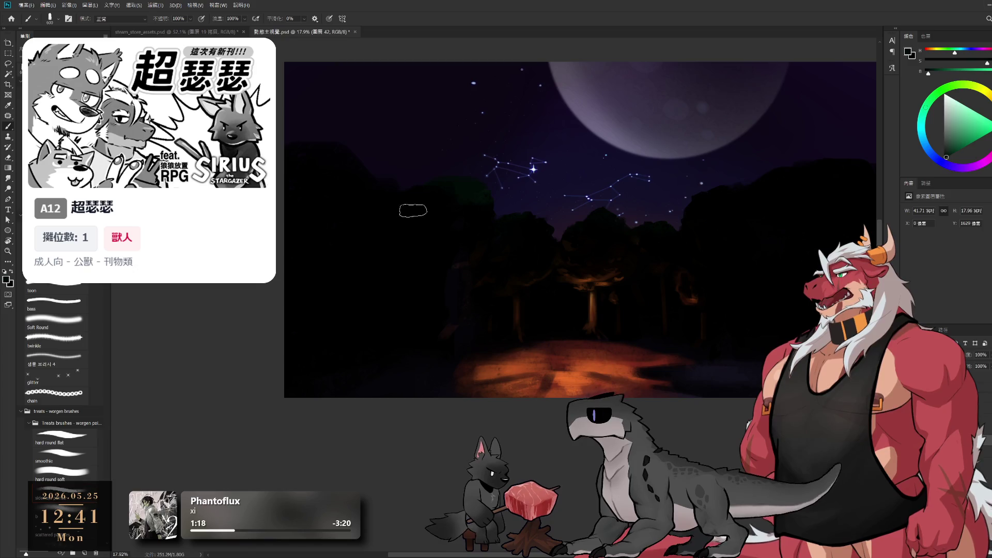
key("bracketleft")
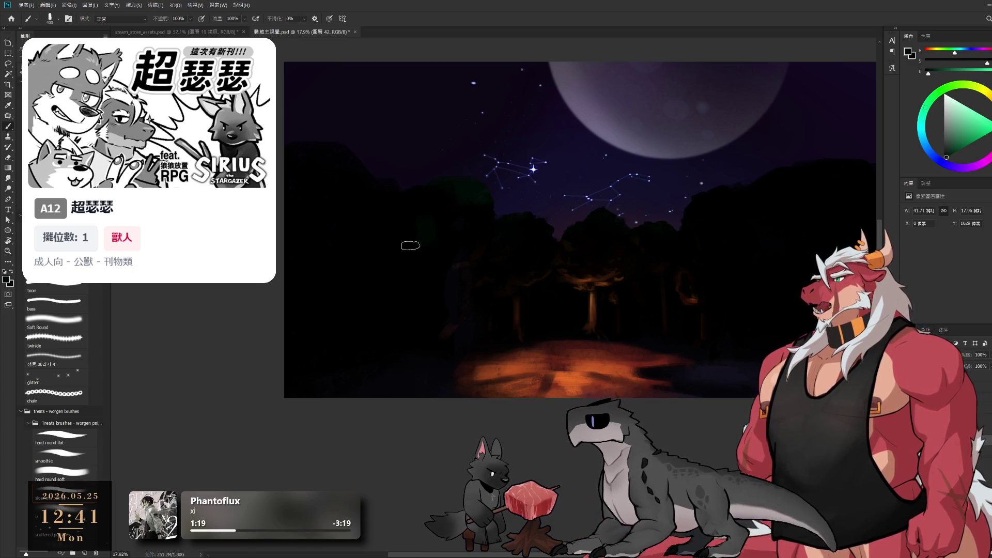
key("d")
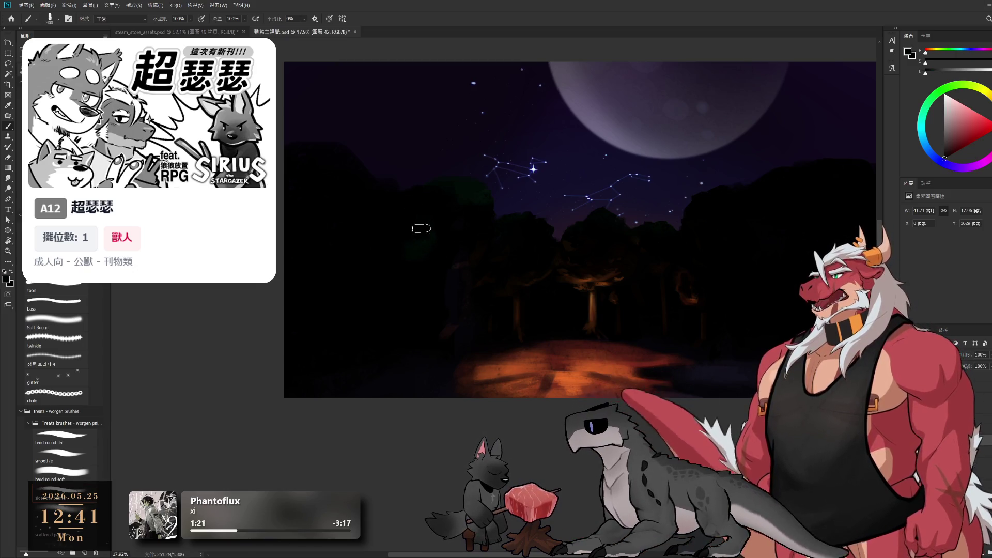
key("bracketright")
key("bracketright")
left_click(433, 235, "alt")
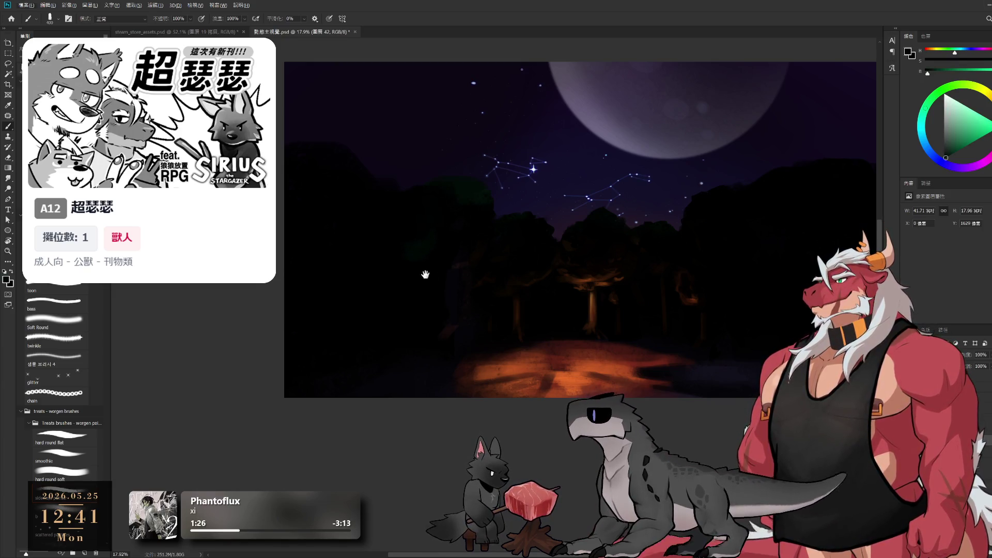
Step: Sample black and dark orange from the canvas and enlarge the brush for soft ground strokes
left_click_drag(425, 275, 398, 294)
left_click(397, 319, "alt")
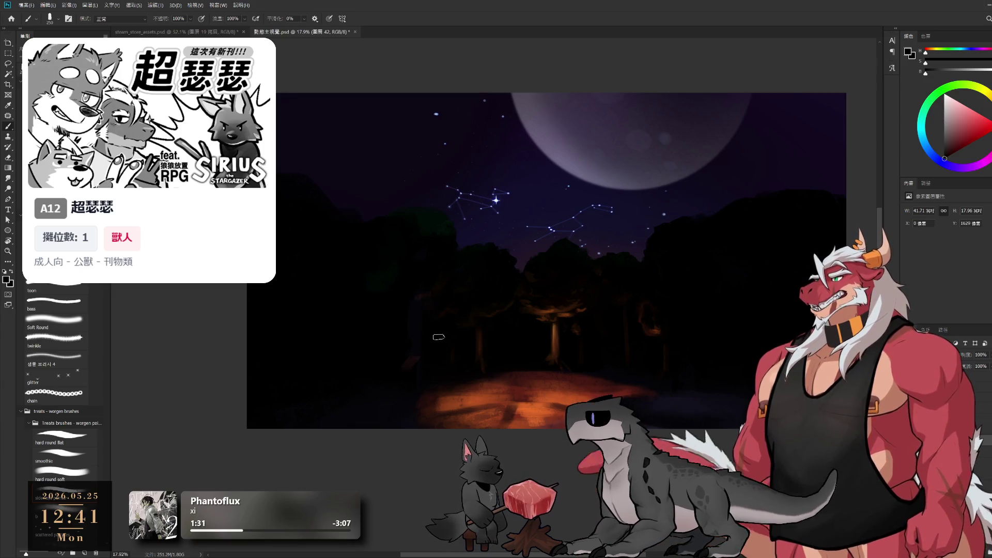
left_click(428, 406, "alt")
key("bracketright")
key("bracketright")
key("bracketright")
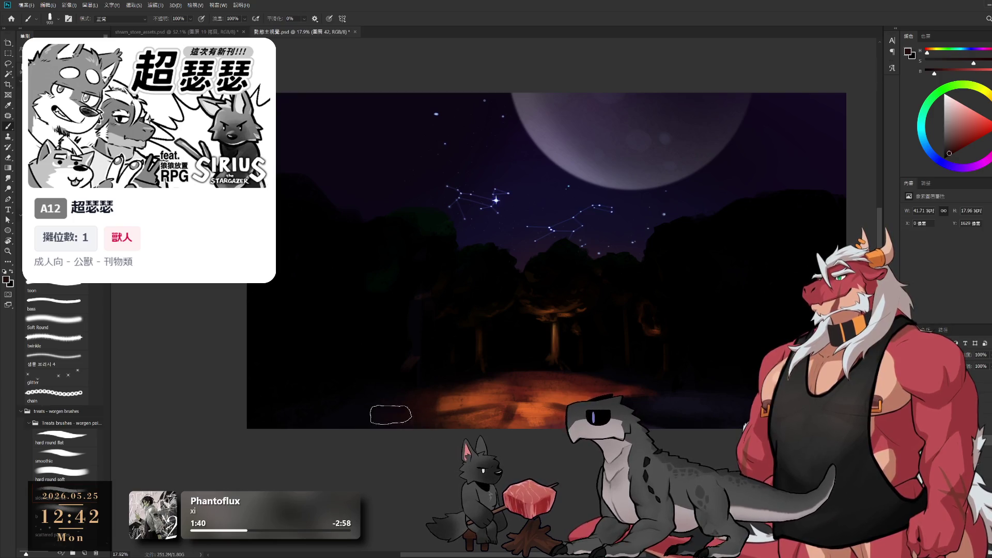
left_click(449, 401, "alt")
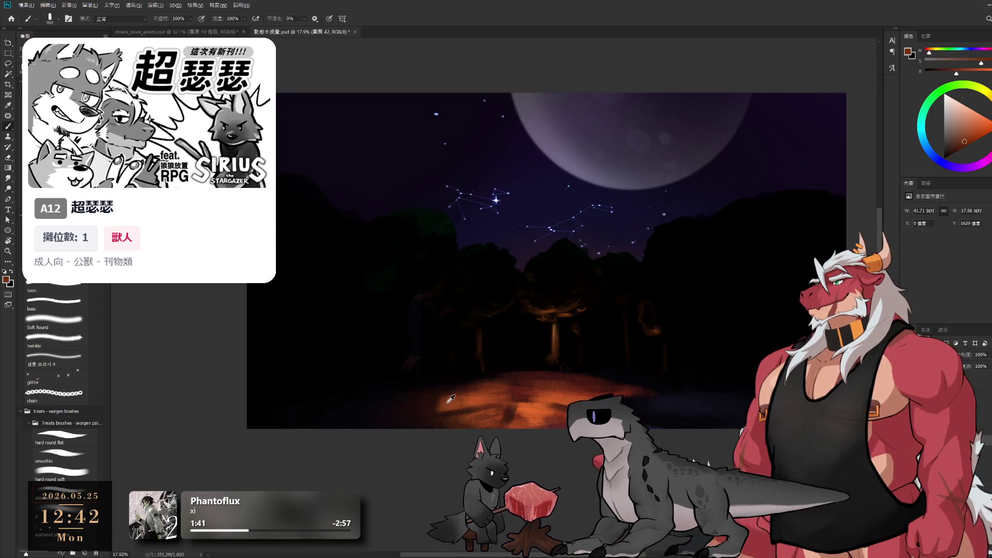
key("bracketleft")
key("bracketleft")
key("bracketleft")
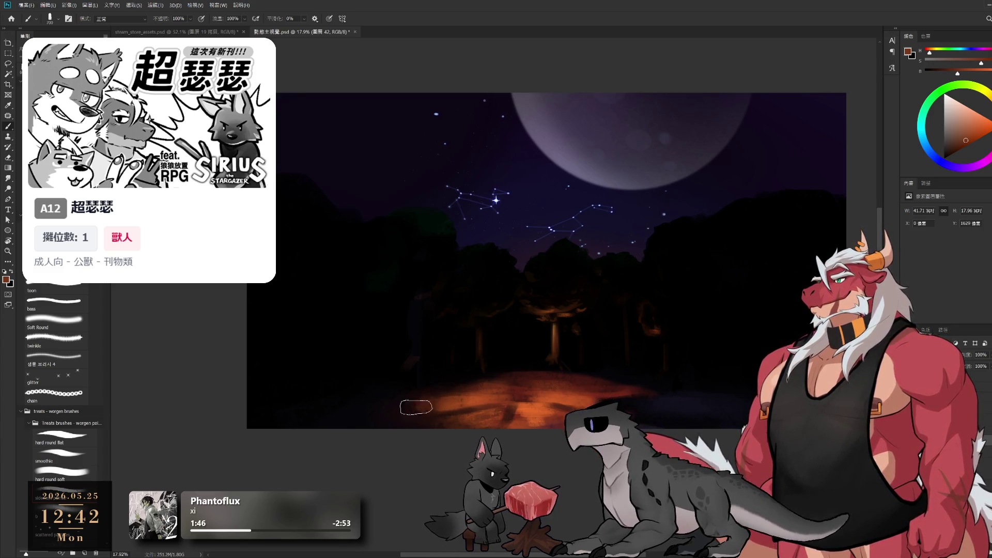
key("bracketright")
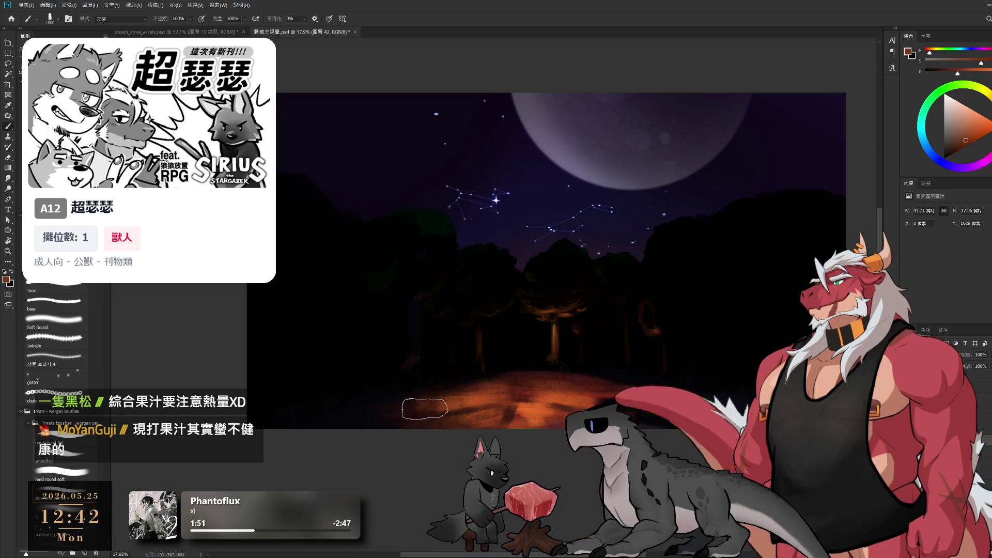
key("bracketright")
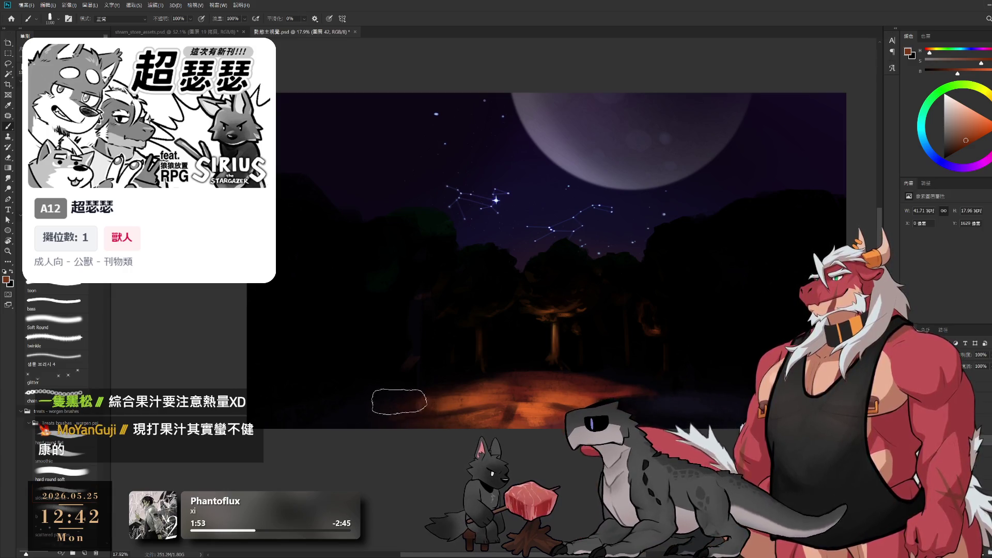
key("bracketright")
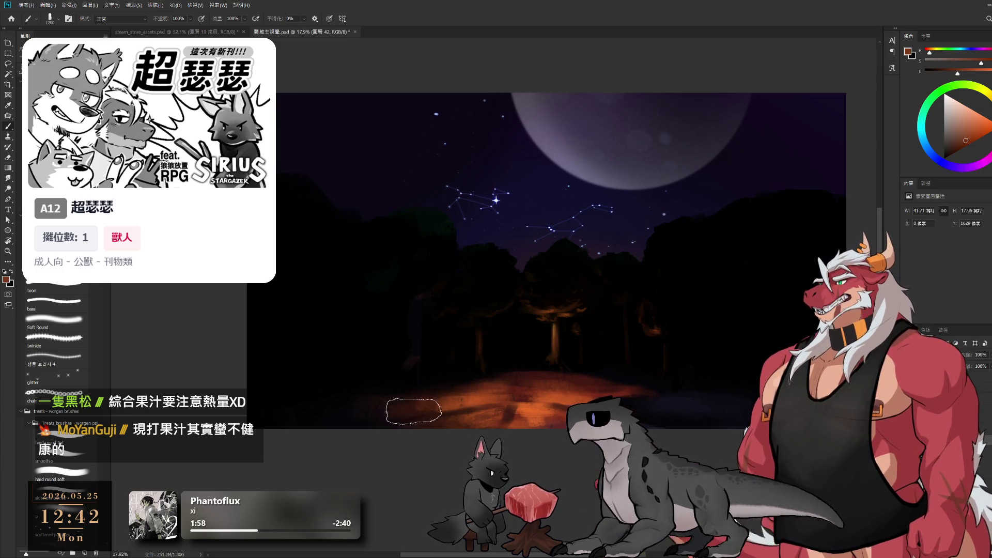
Step: Blend the ground glow with resampled dark forest and brown-orange tones, resetting to black and resizing the brush
left_click(346, 418, "alt")
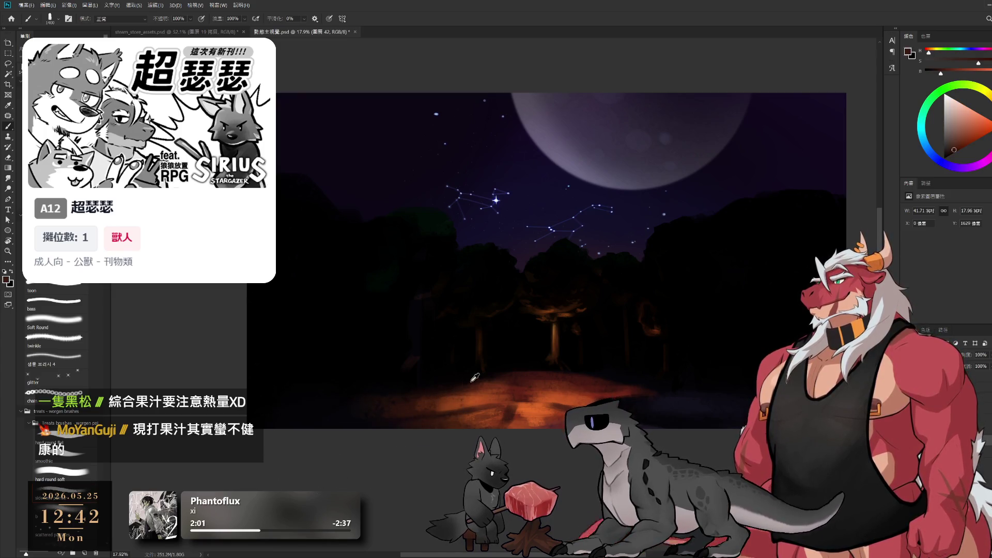
left_click(449, 394, "alt")
key("d")
key("bracketleft")
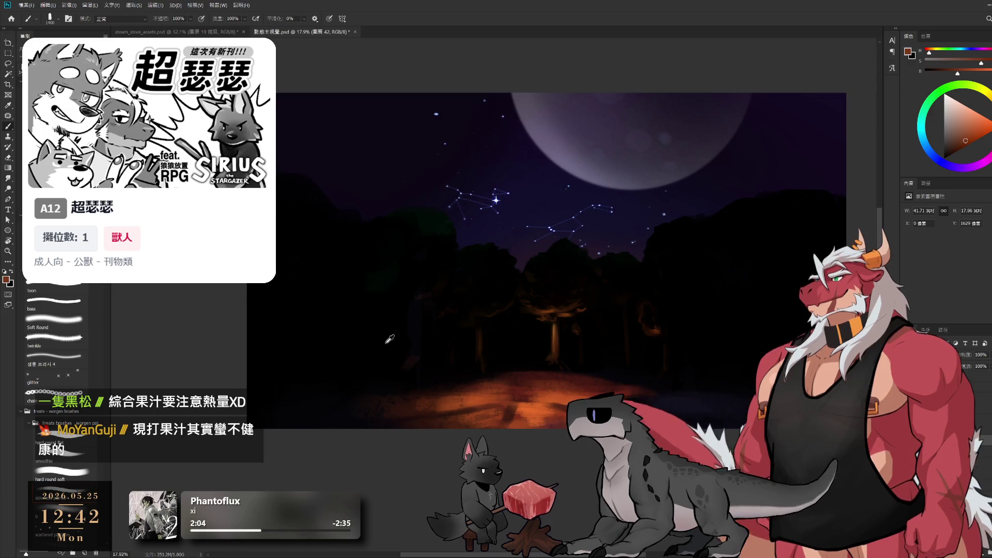
key("bracketleft")
key("bracketleft")
key("bracketleft")
key("bracketleft")
key("bracketleft")
key("bracketleft")
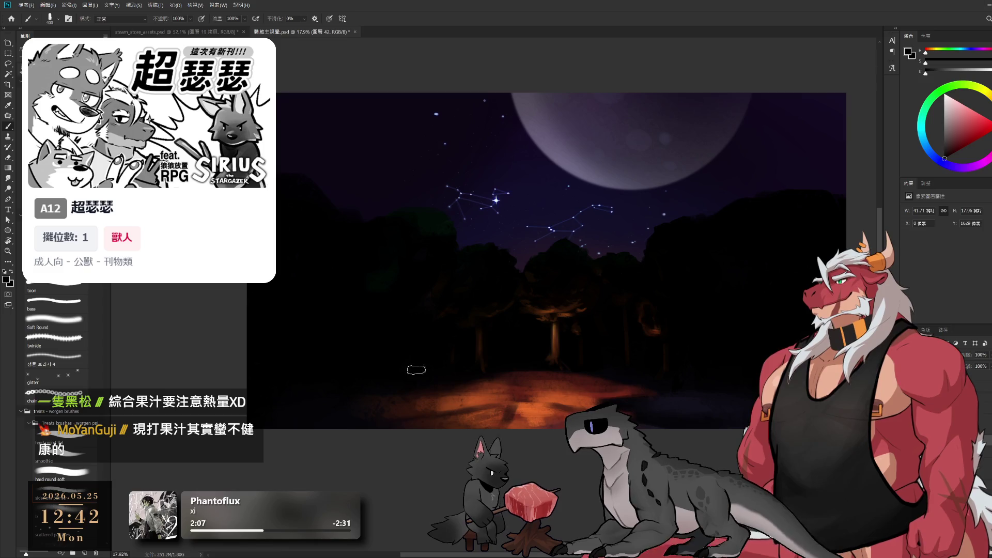
key("bracketright")
key("bracketright")
left_click(411, 397, "alt")
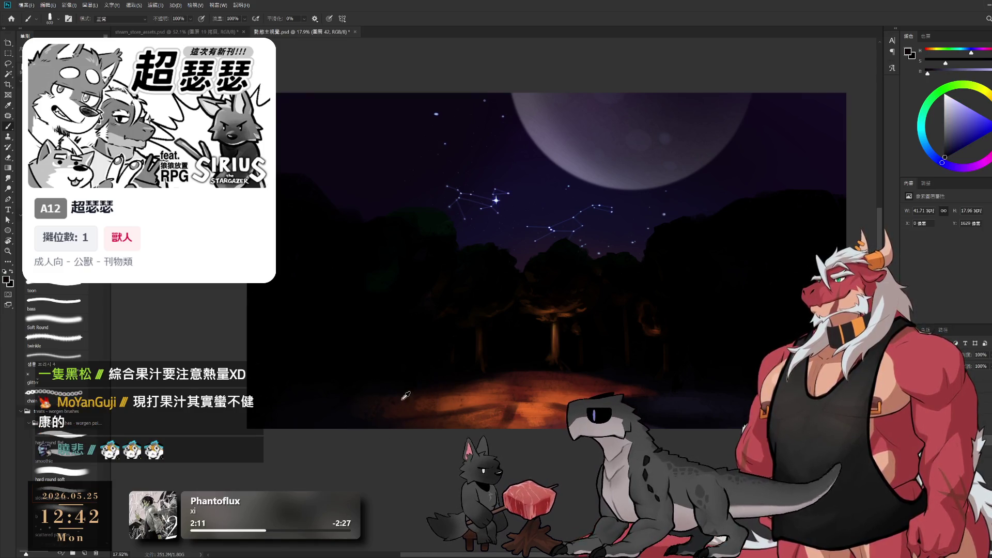
left_click(378, 393, "alt")
key("bracketright")
key("bracketright")
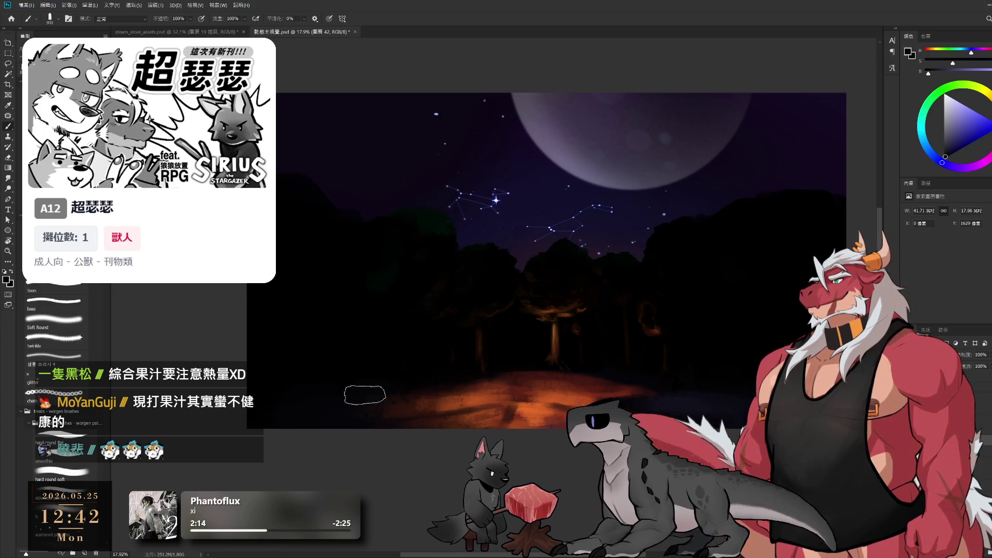
Step: Sample orange-brown from the firelit area and shrink the brush for detail work
key("bracketright")
left_click(365, 382, "alt")
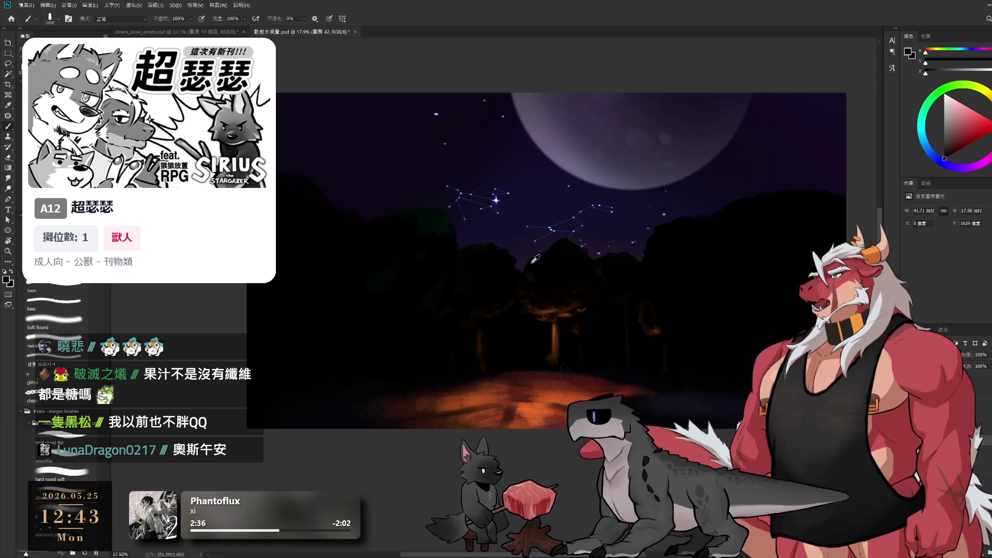
left_click(546, 393, "alt")
key("bracketleft")
key("bracketleft")
key("bracketleft")
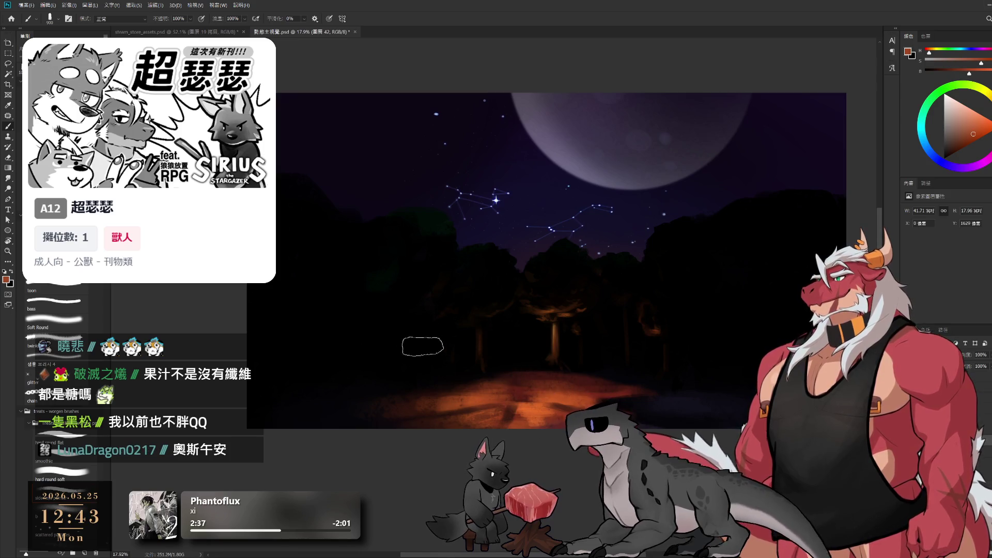
key("bracketleft")
key("bracketleft")
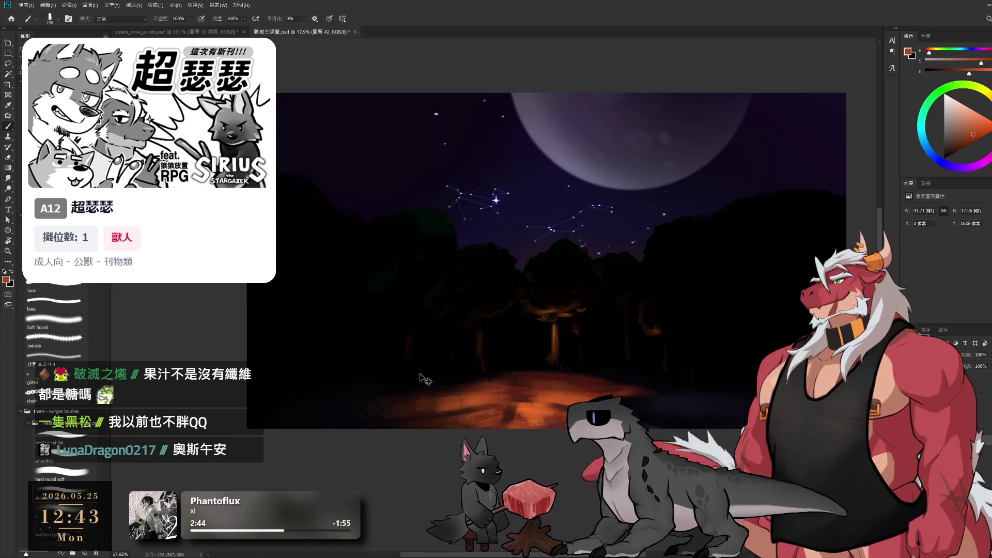
key("bracketright")
key("bracketright")
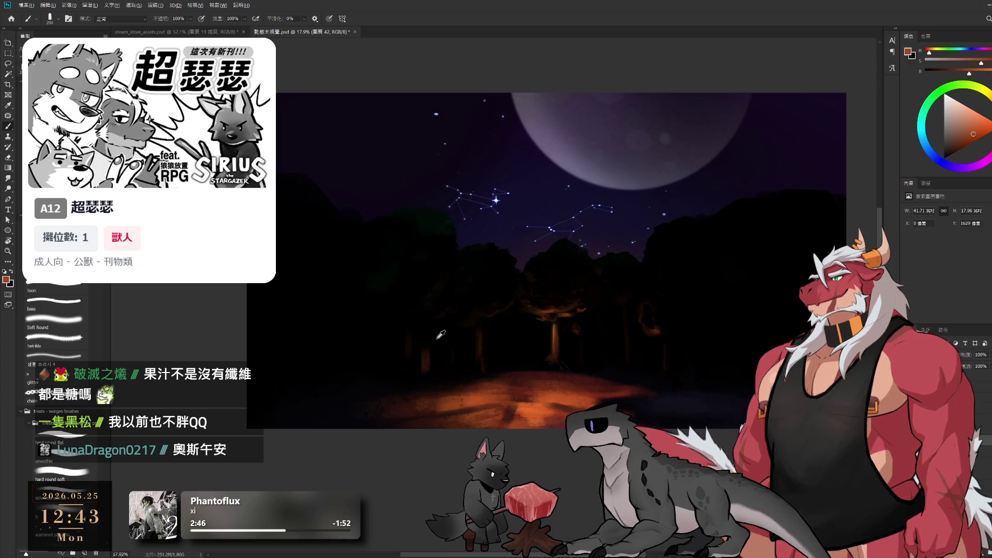
key("d")
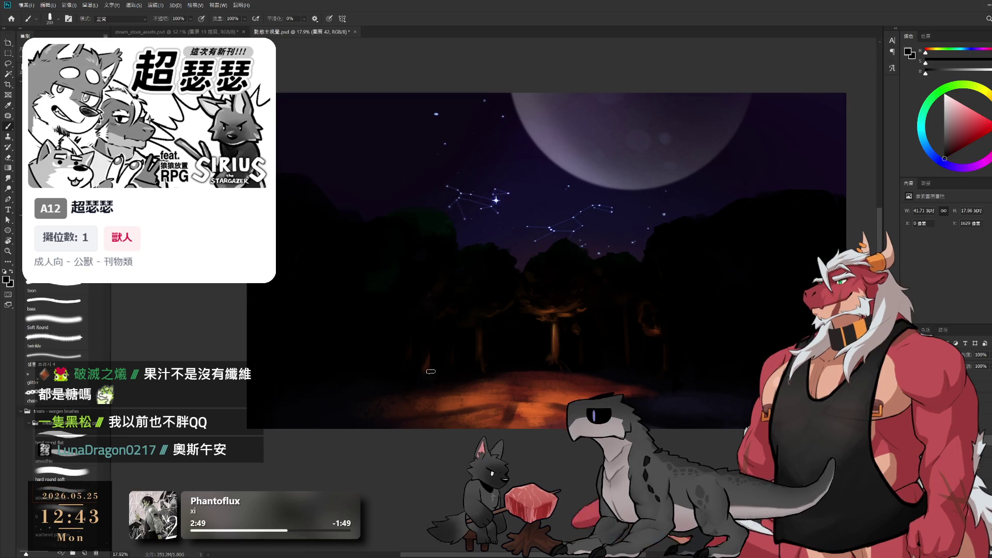
Step: Reselect layer 42 and sample dark brown and forest tones to highlight the left trunks
left_click(546, 332, "alt")
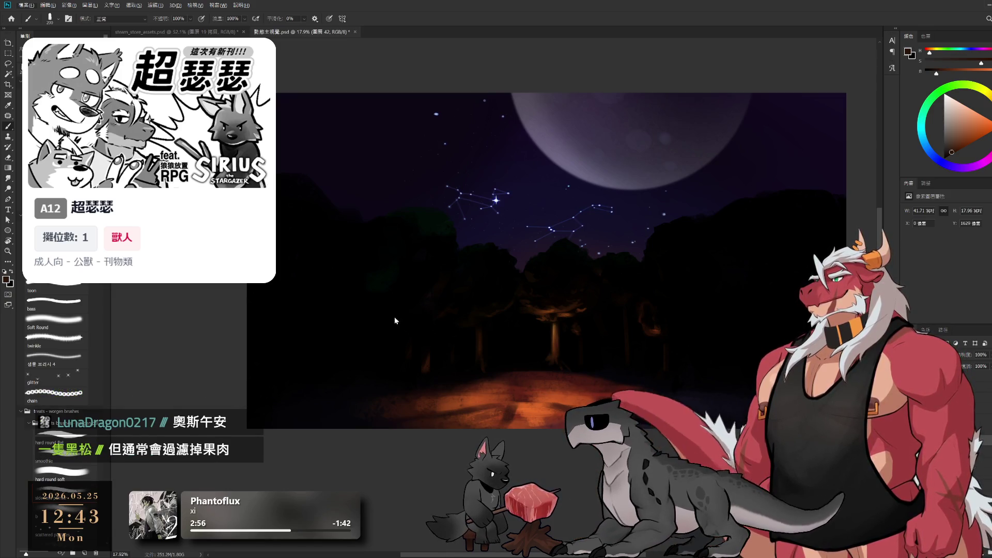
key("ctrl+alt+a")
key("bracketright")
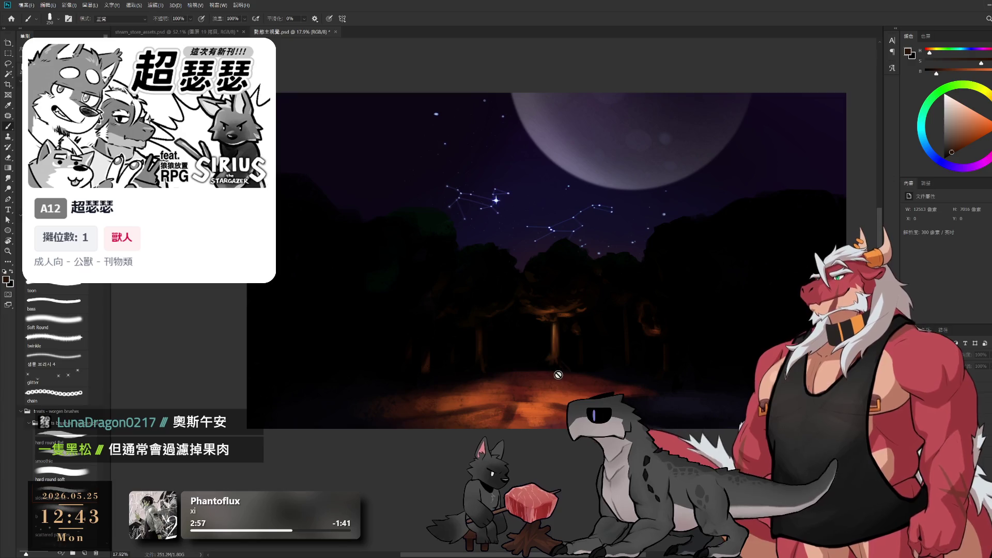
left_click(450, 323, "ctrl")
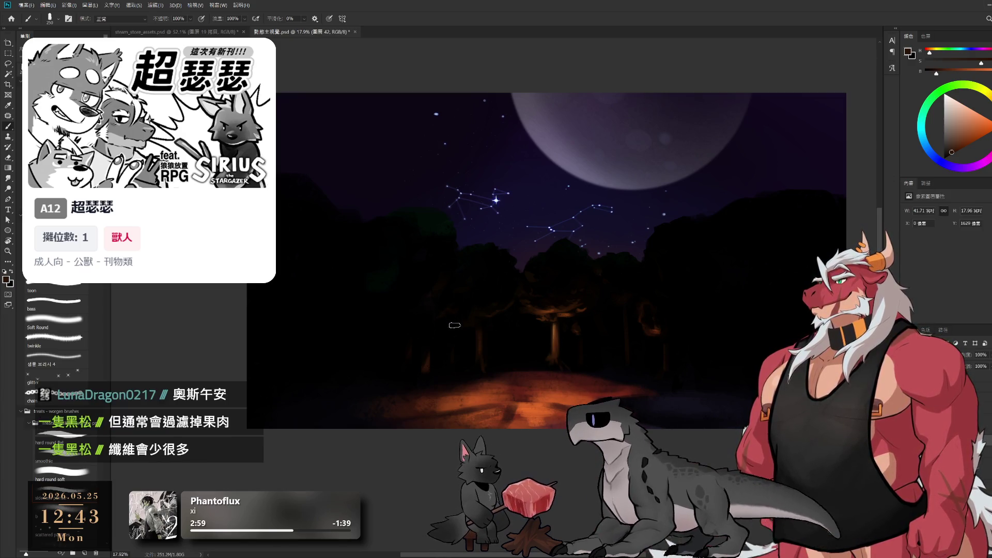
key("bracketright")
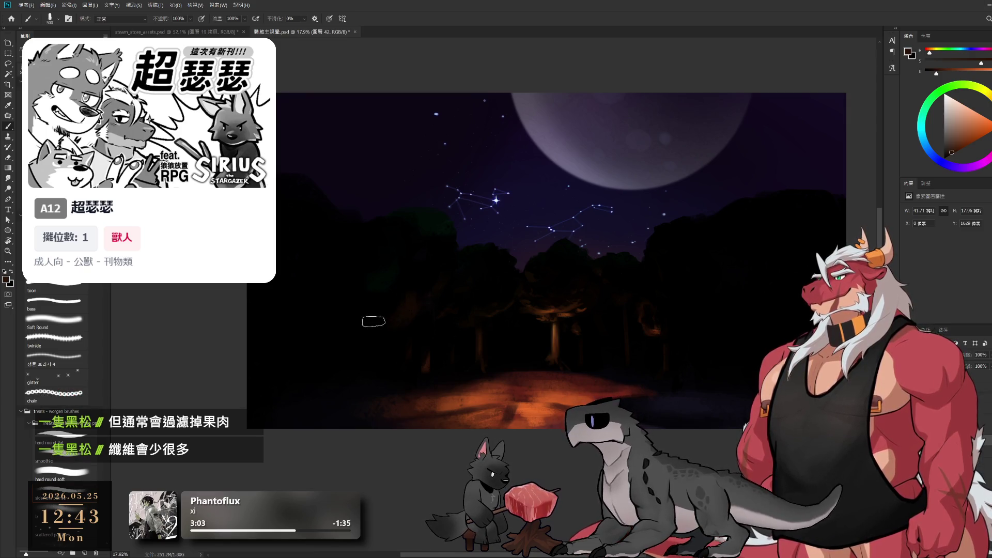
left_click(403, 308, "alt")
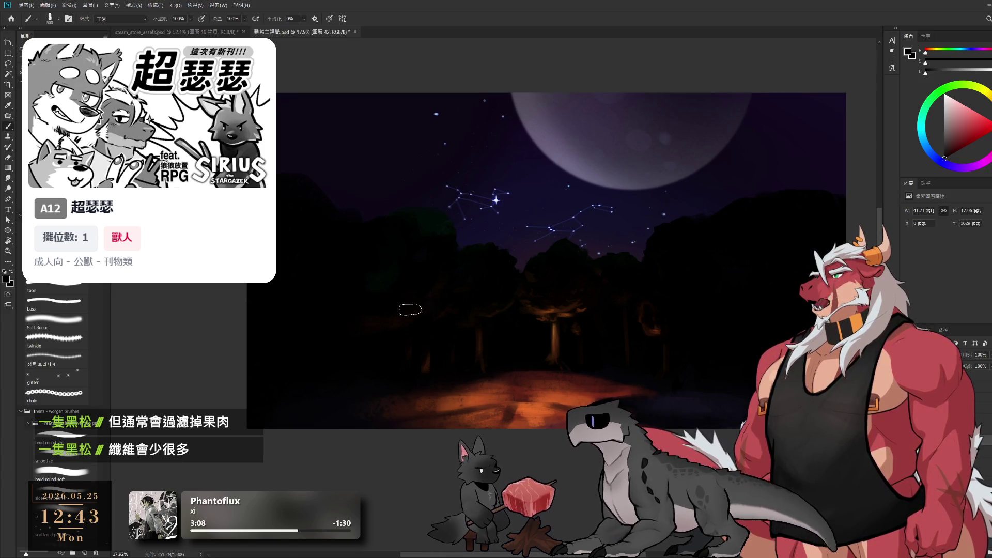
left_click(414, 310, "alt")
Step: Paint the central trunks with brown-orange and dark tones sampled from the canvas, adjusting brush size
left_click(414, 312, "alt")
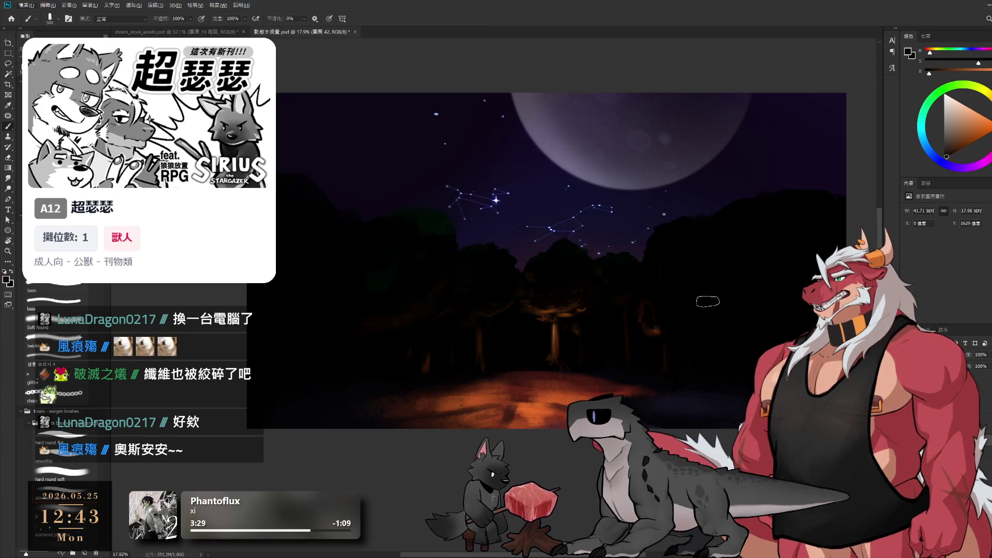
left_click(547, 373, "alt")
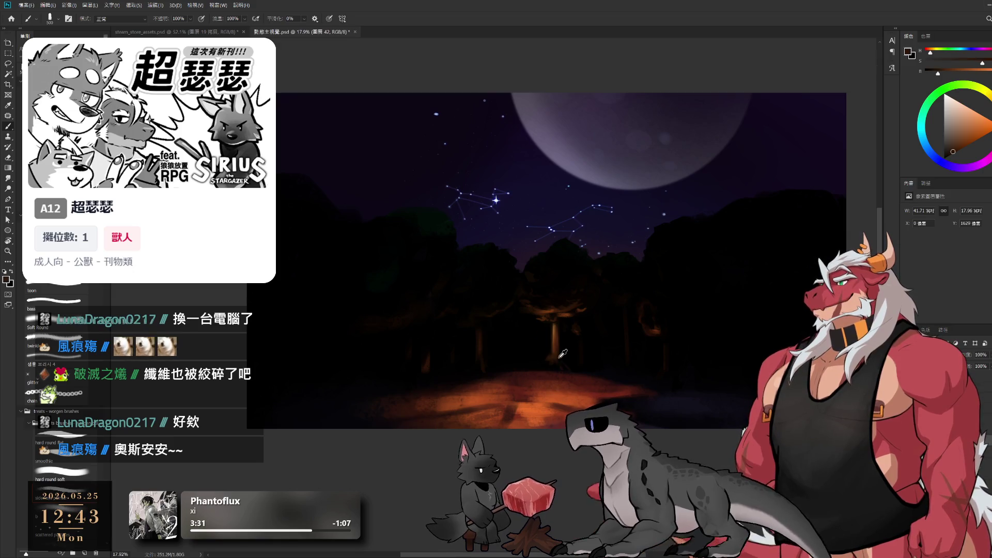
key("bracketleft")
key("bracketleft")
key("bracketleft")
key("bracketleft")
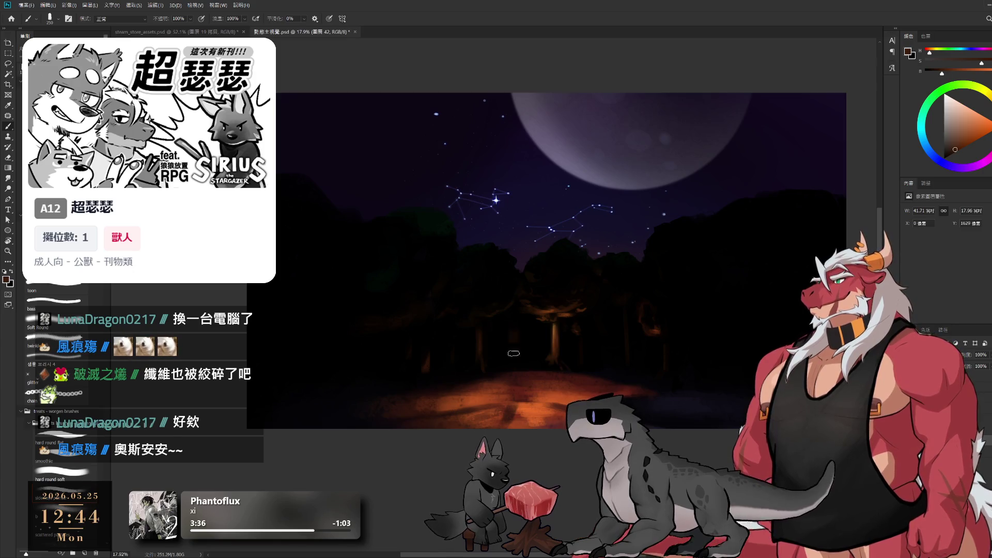
key("bracketright")
left_click(526, 343, "alt")
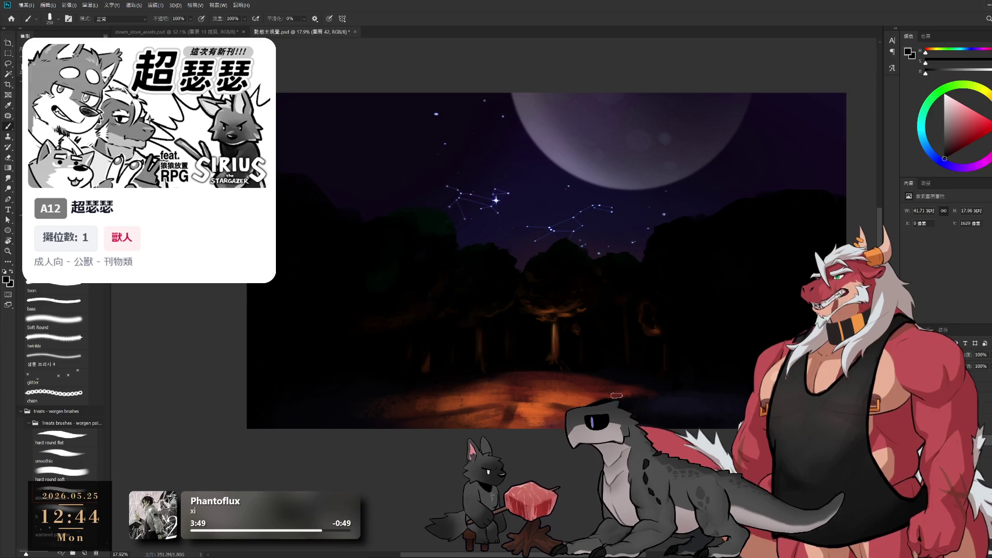
left_click(567, 315, "alt")
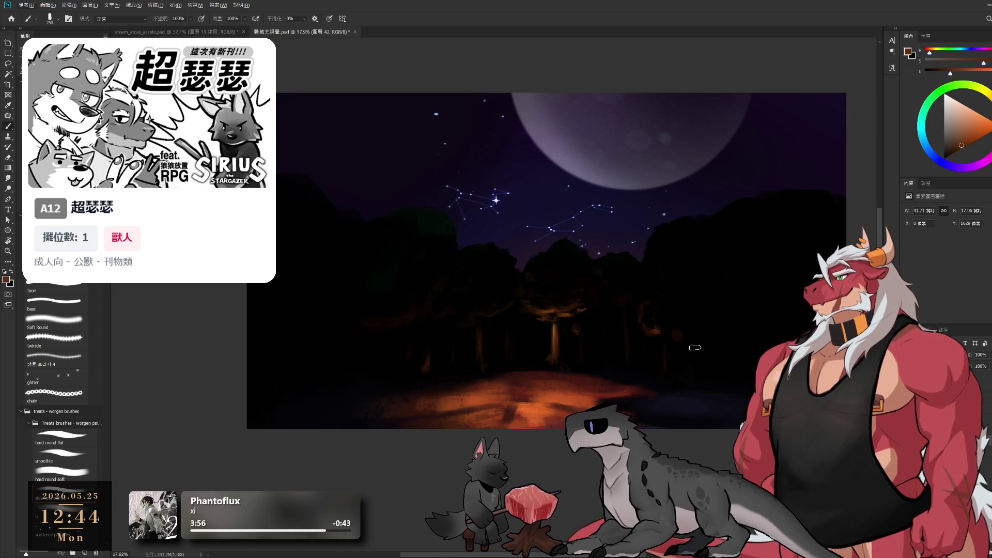
left_click(700, 323, "alt")
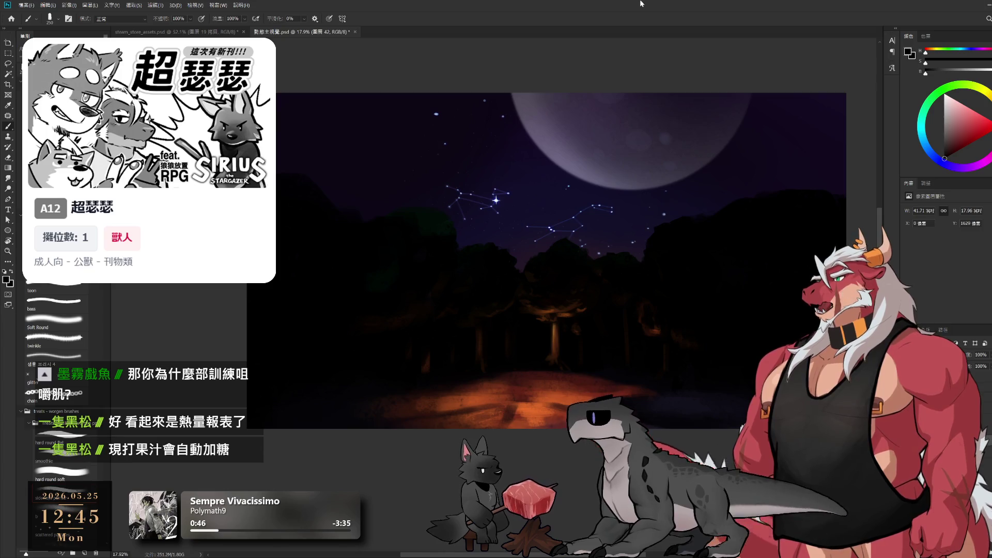
left_click_drag(690, 427, 730, 423)
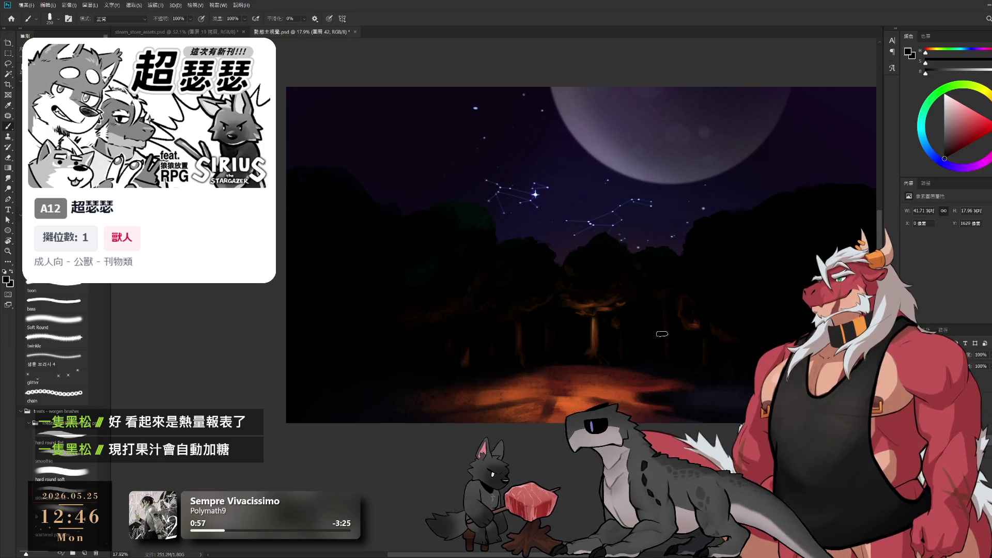
Step: Sample the orange glow, black and dark orange-brown from the canvas with a resized brush
left_click(634, 397, "alt")
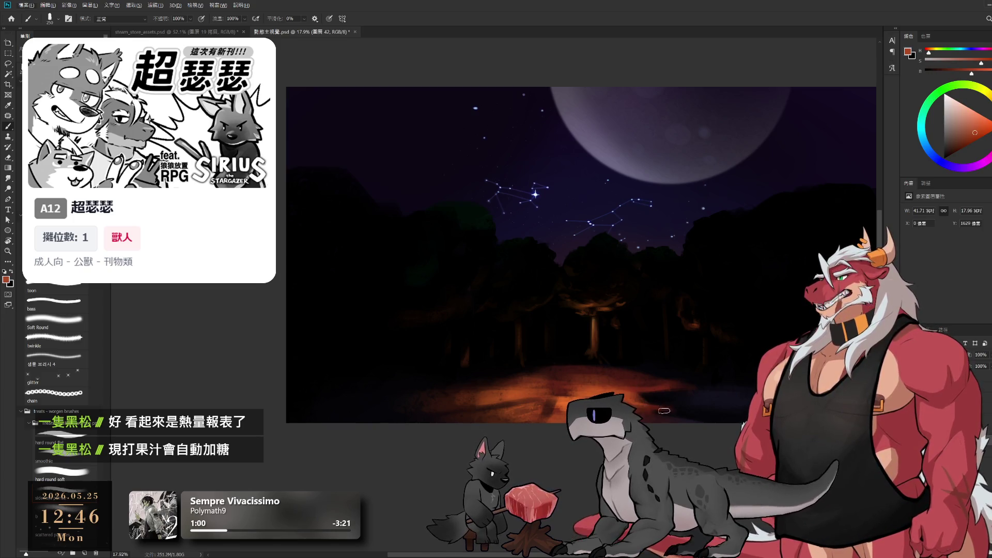
key("bracketright")
key("bracketright")
key("bracketright")
key("bracketright")
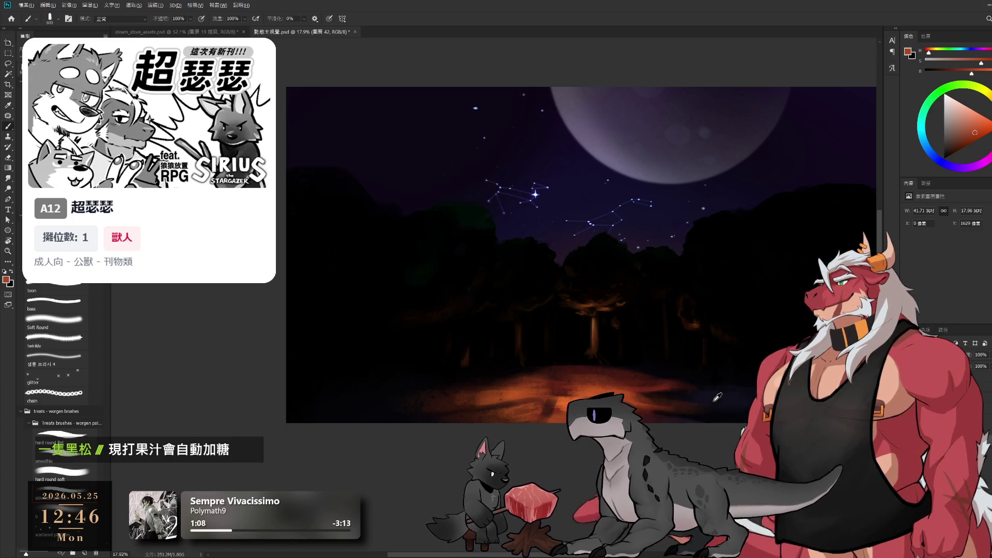
left_click(635, 358, "alt")
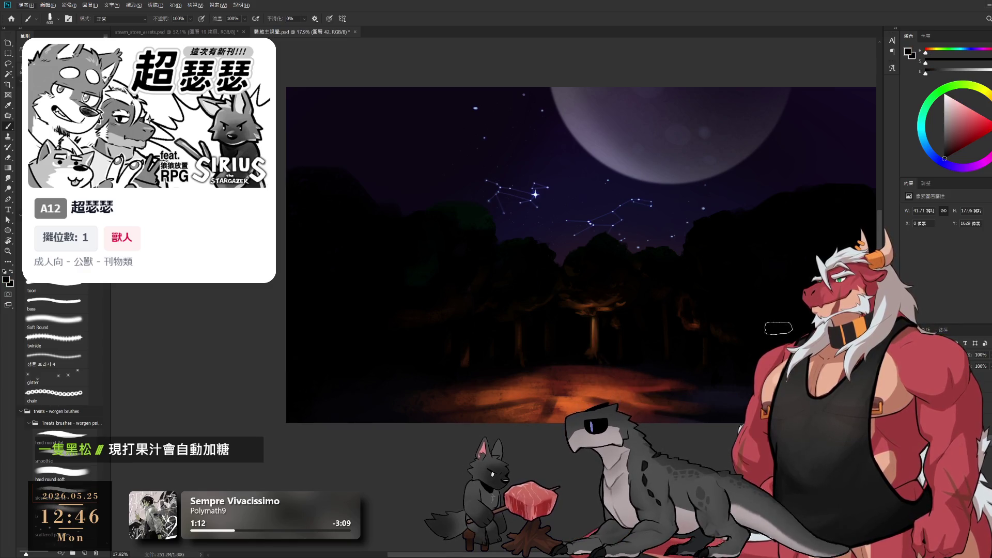
left_click(602, 340, "alt")
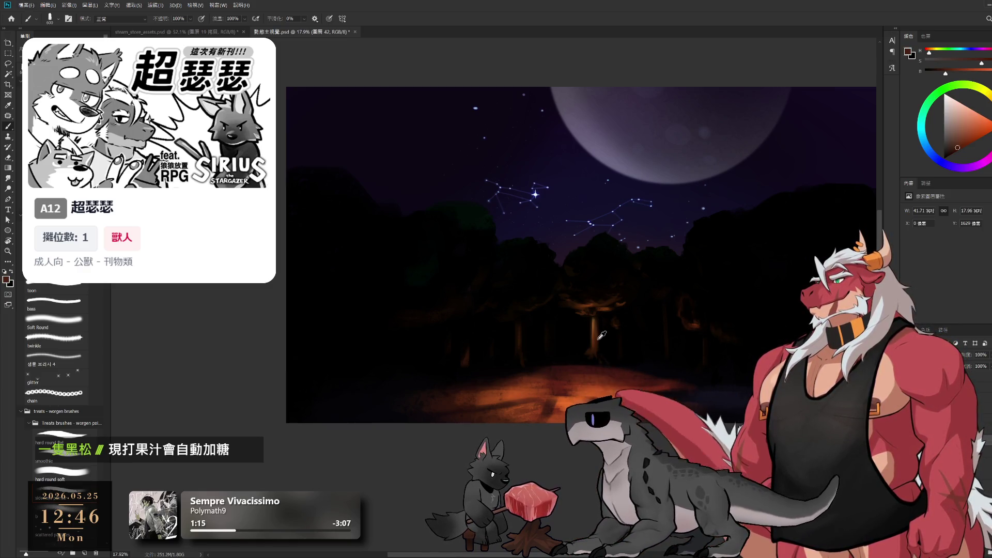
key("bracketleft")
key("bracketleft")
key("bracketleft")
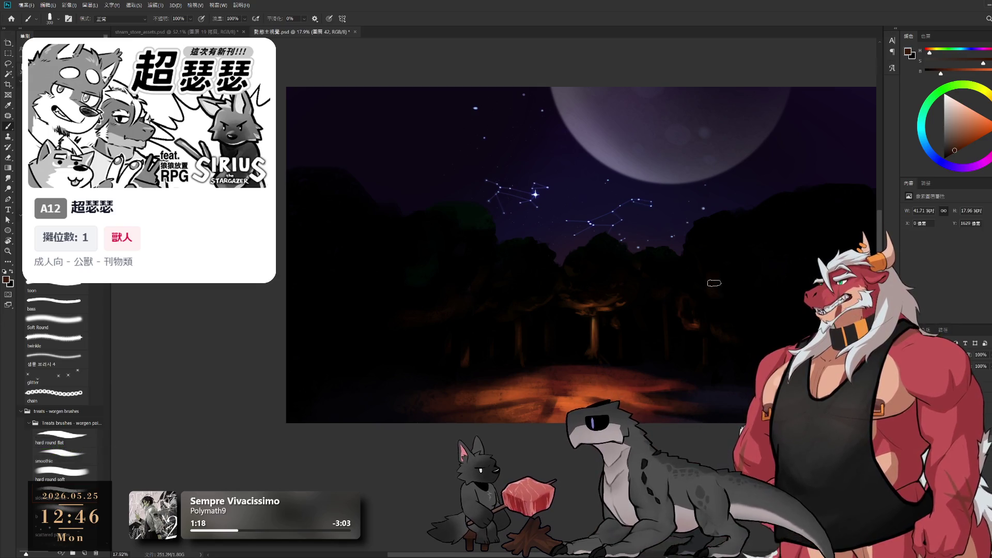
left_click(724, 271, "alt")
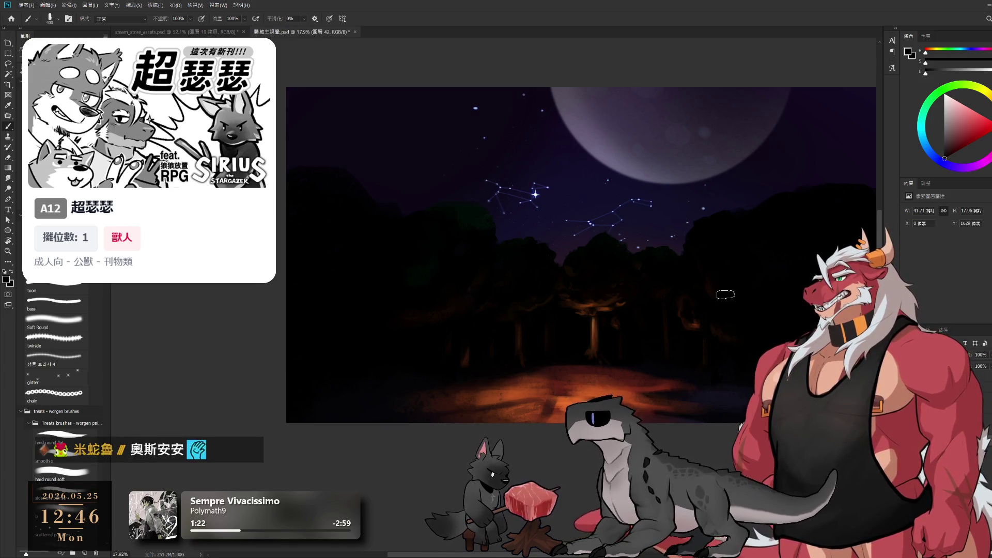
Step: Shade the trees with dark reddish-brown, near-black and dark purple sampled from the painting
left_click_drag(685, 297, 736, 304)
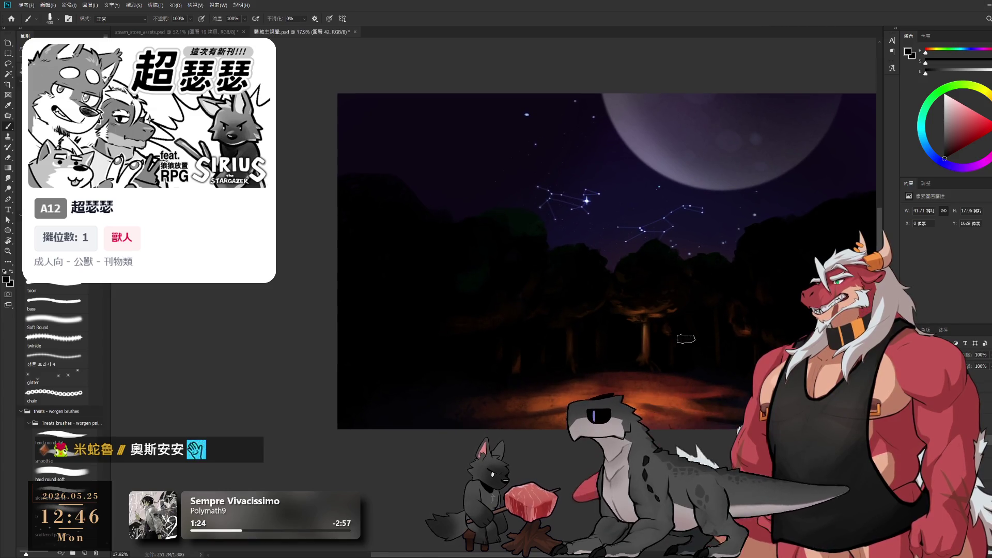
left_click(621, 373, "alt")
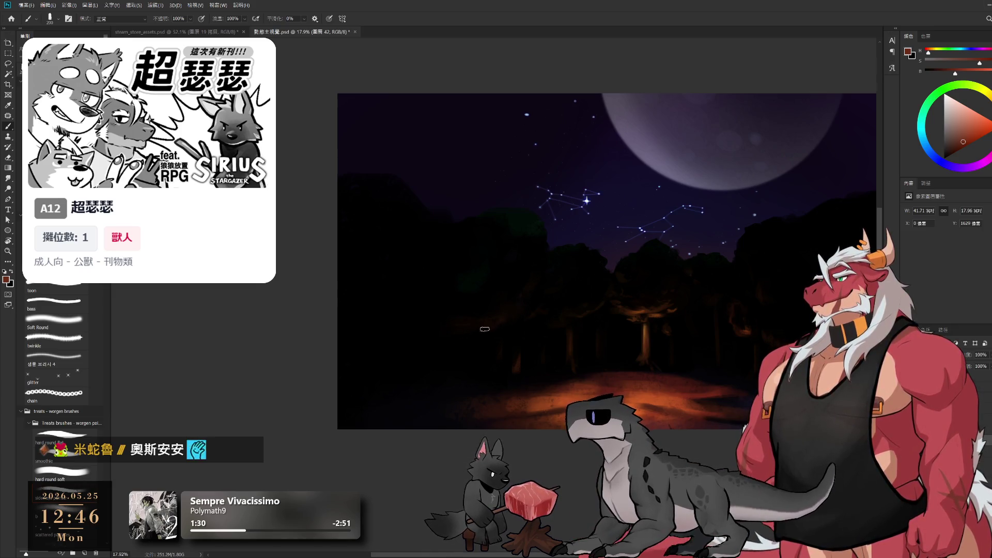
left_click(489, 307, "alt")
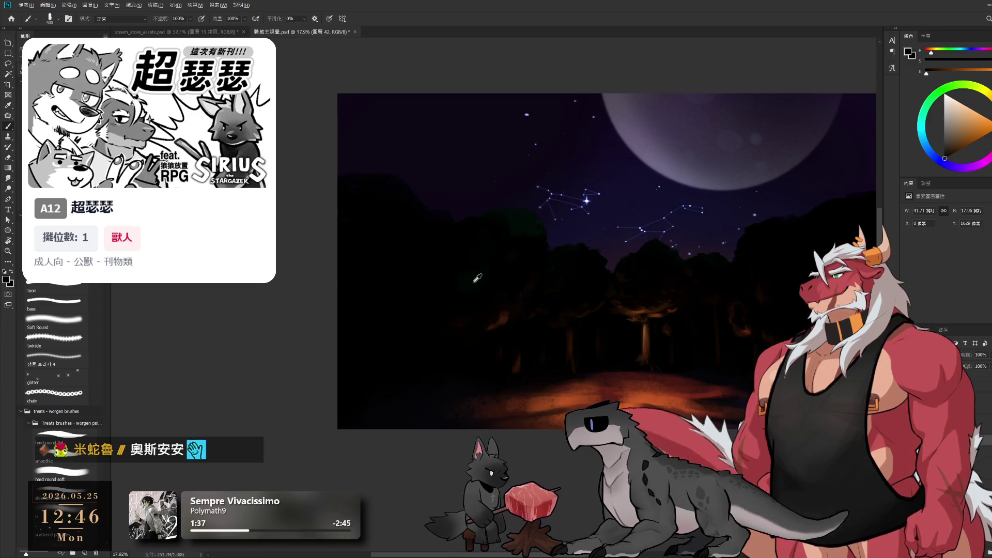
left_click(452, 257, "alt")
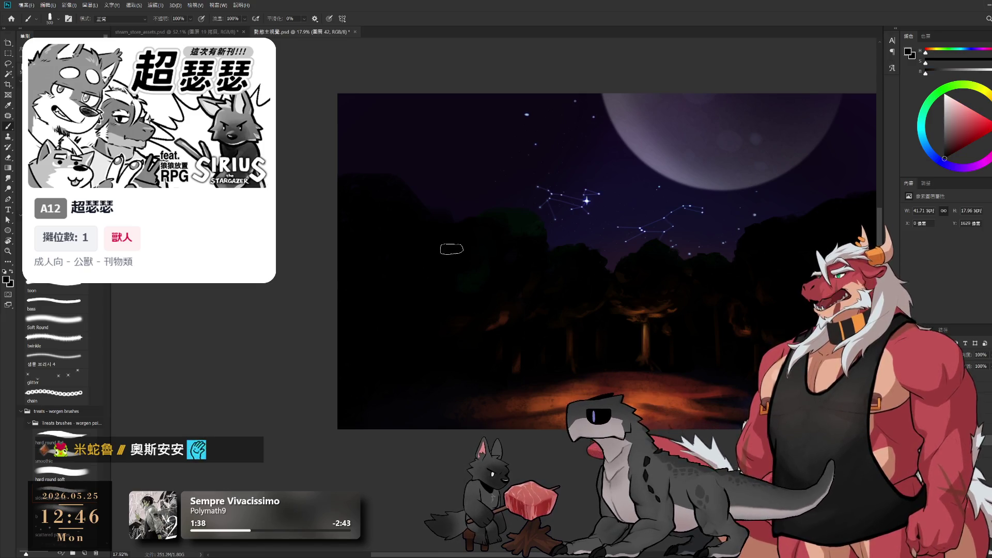
left_click(456, 379, "alt")
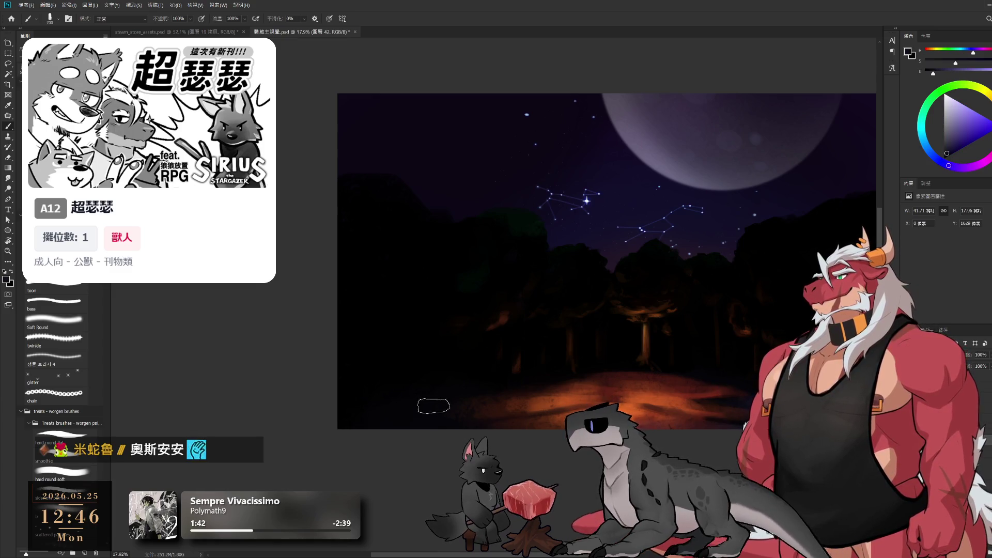
key("bracketright")
key("bracketright")
key("bracketright")
key("bracketleft")
key("bracketleft")
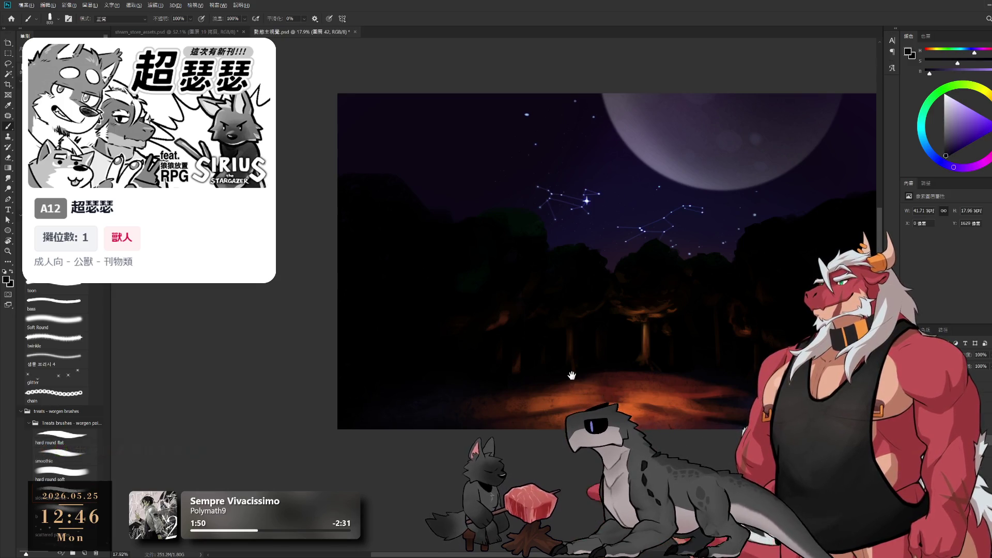
left_click_drag(603, 296, 518, 317)
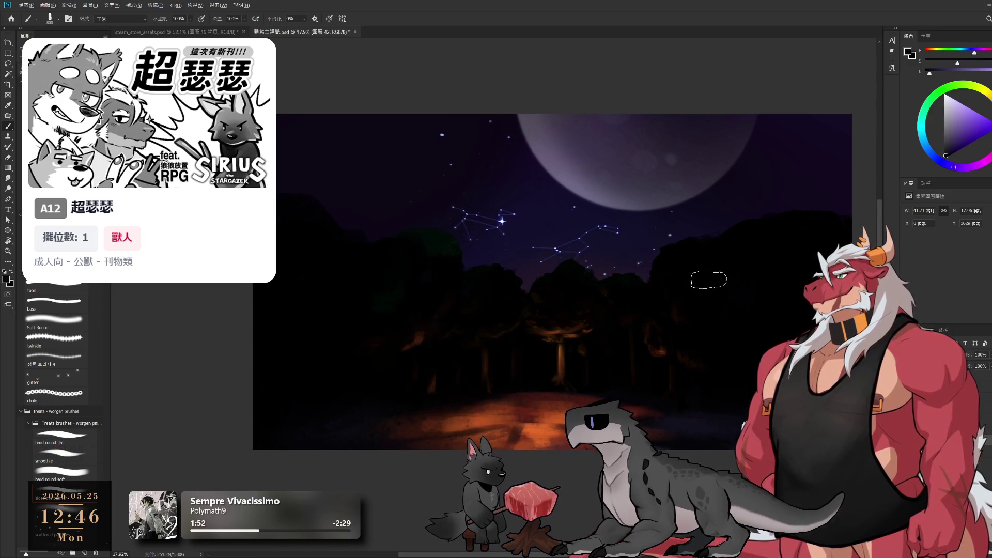
Step: Pick a near-black and adjust the brush size, toggling between eraser and brush
key("bracketleft")
left_click(846, 220, "alt")
key("bracketleft")
key("bracketleft")
key("bracketleft")
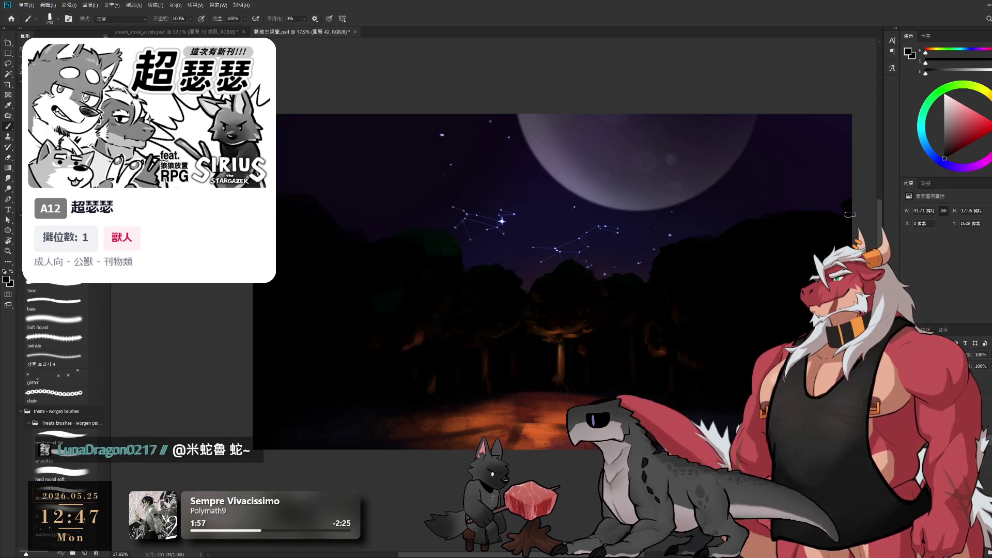
key("bracketright")
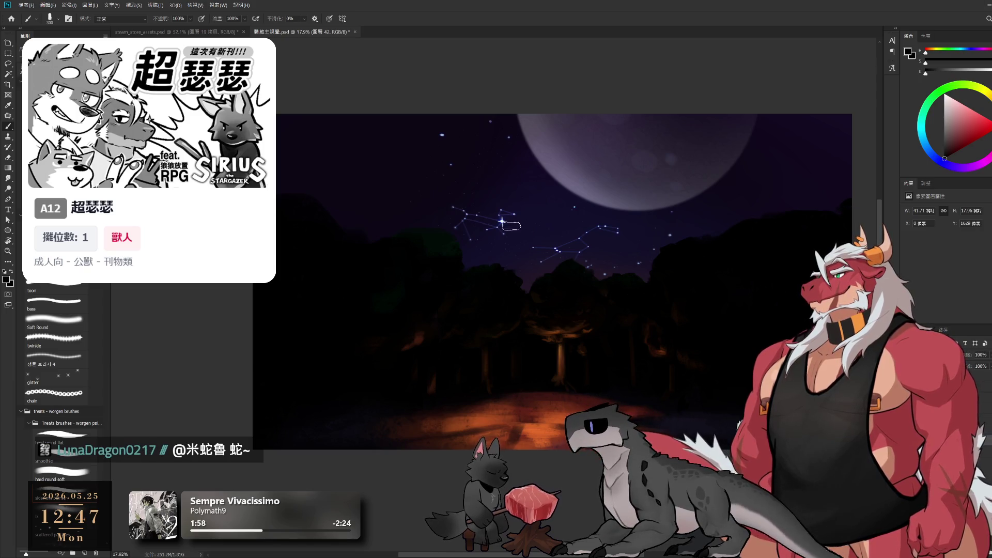
key("bracketright")
key("bracketright")
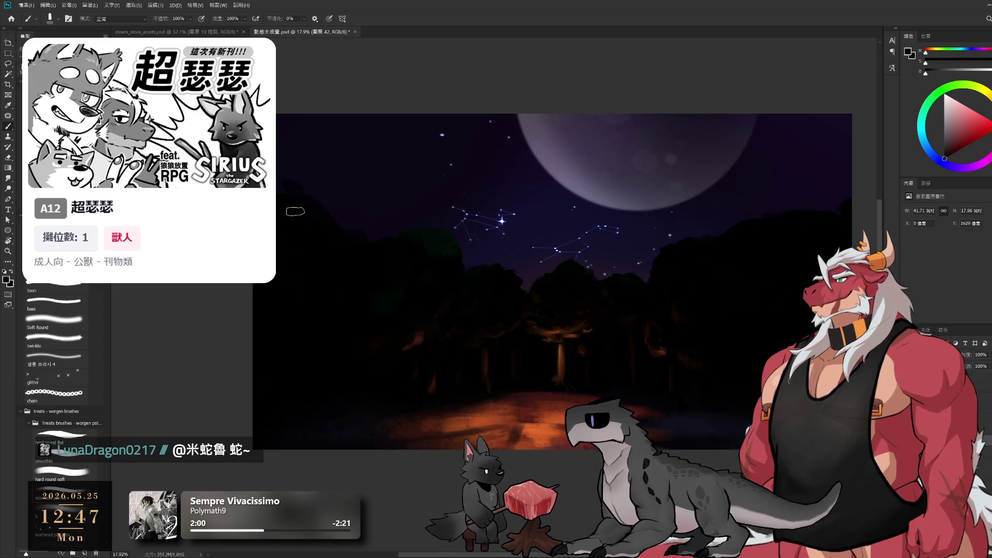
key("e")
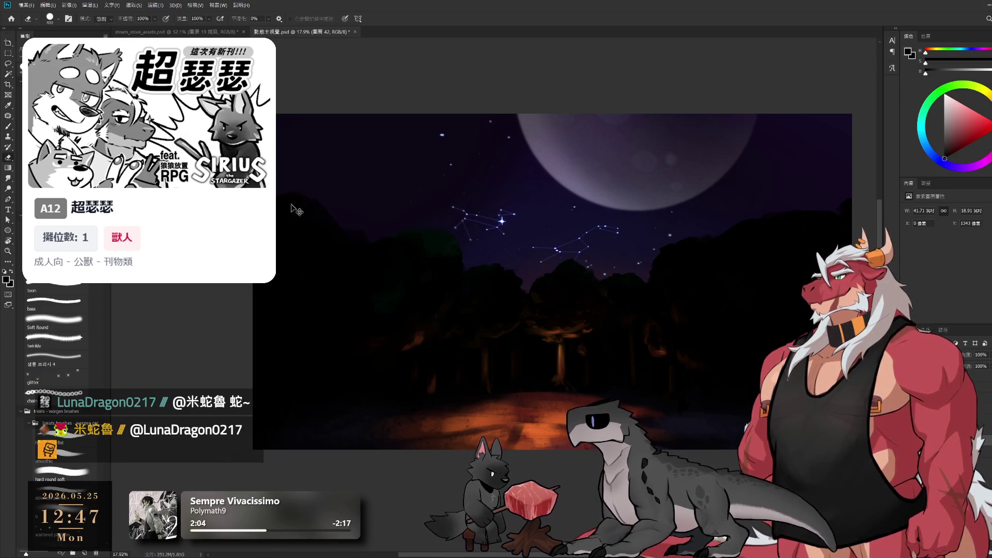
key("b")
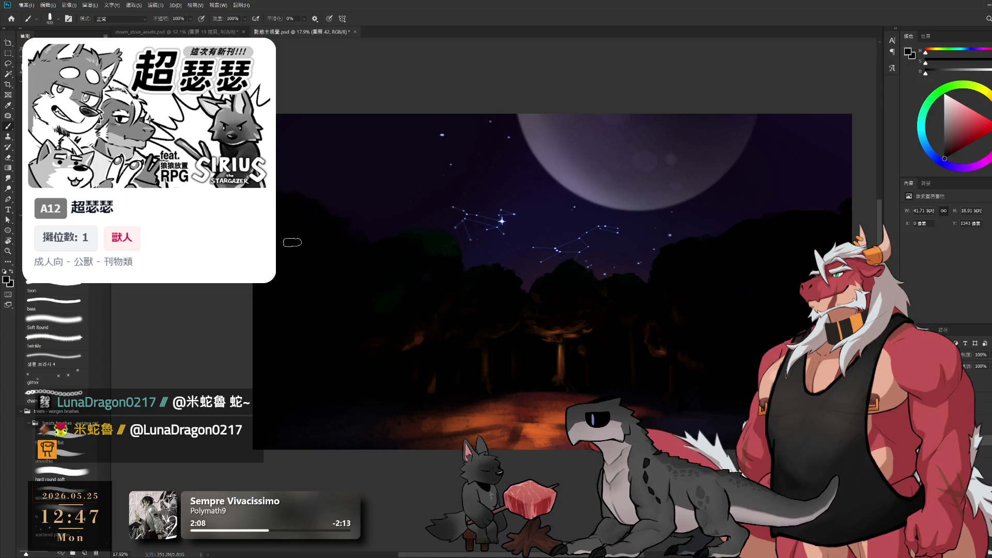
key("bracketright")
key("bracketright")
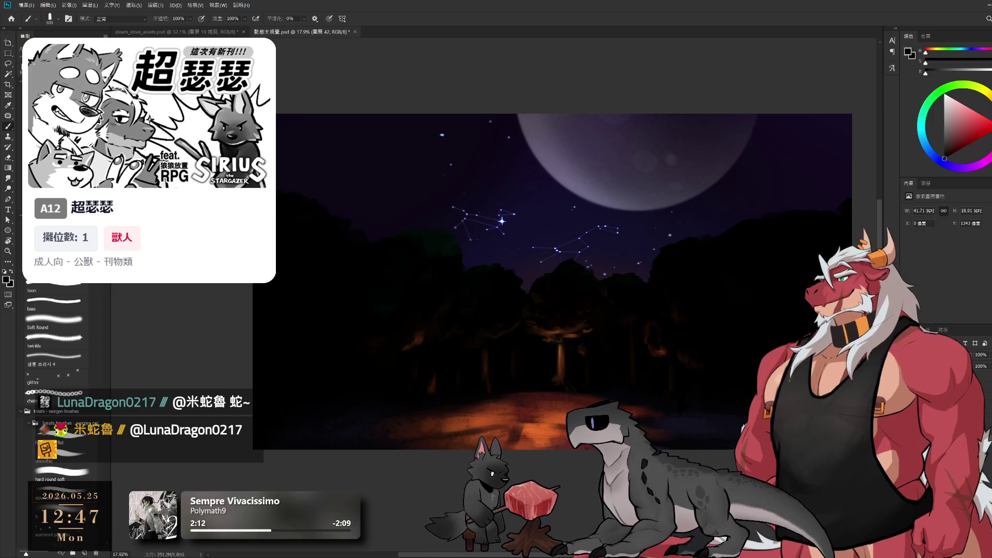
Step: Select haze layer 28, set its Fill to 100%, and sample a dark blue-grey with a large brush
left_click(946, 393)
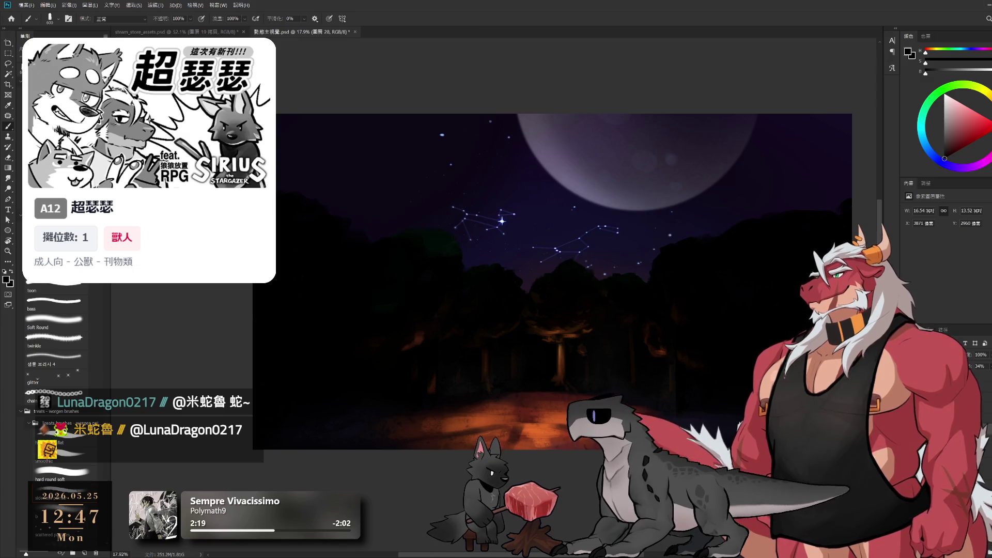
key("shift+0")
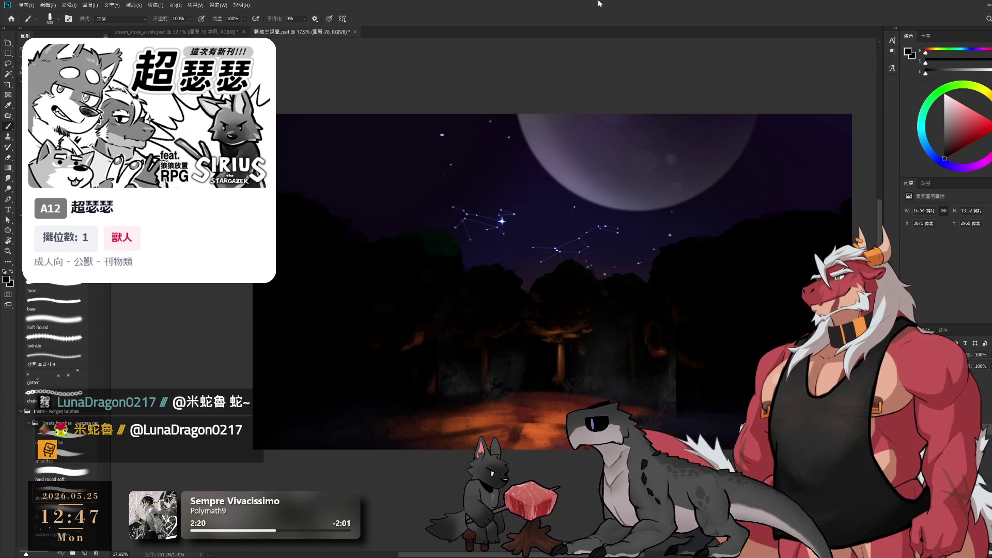
left_click(631, 380, "alt")
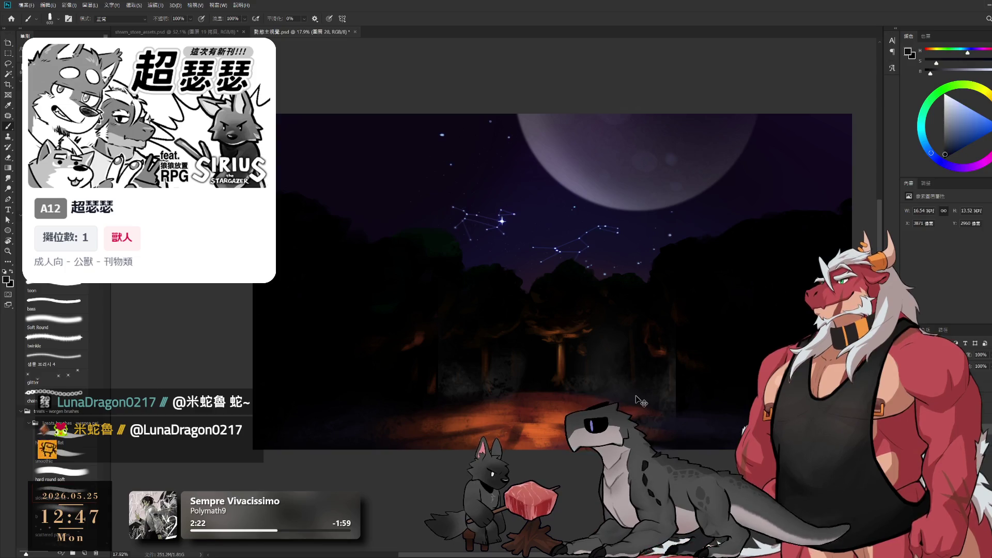
key("e")
key("ctrl+z")
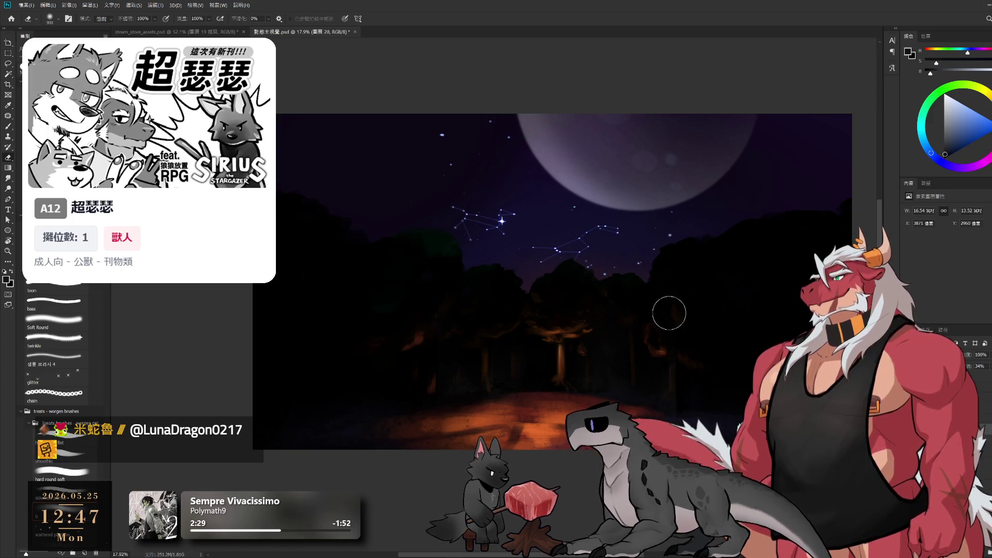
key("b")
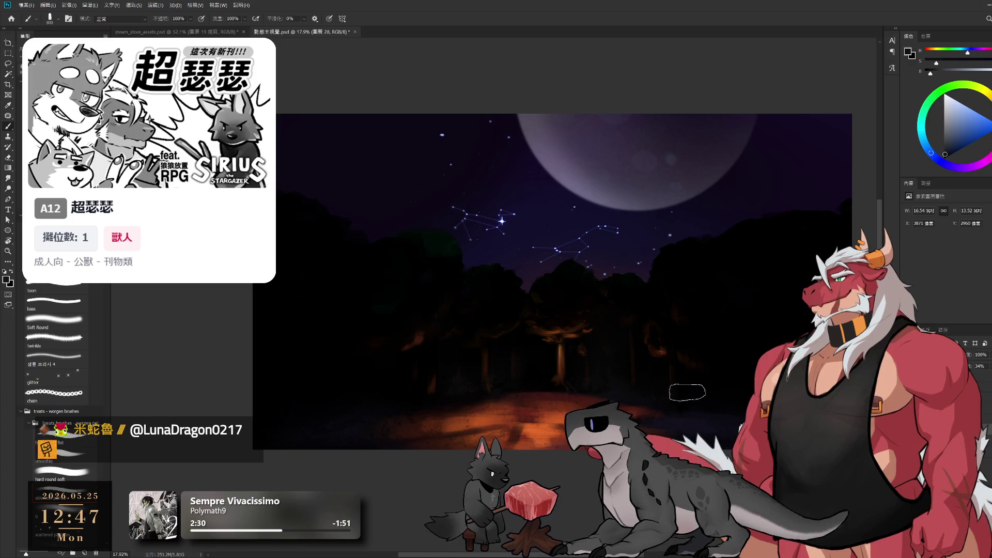
key("bracketright")
key("bracketright")
key("bracketright")
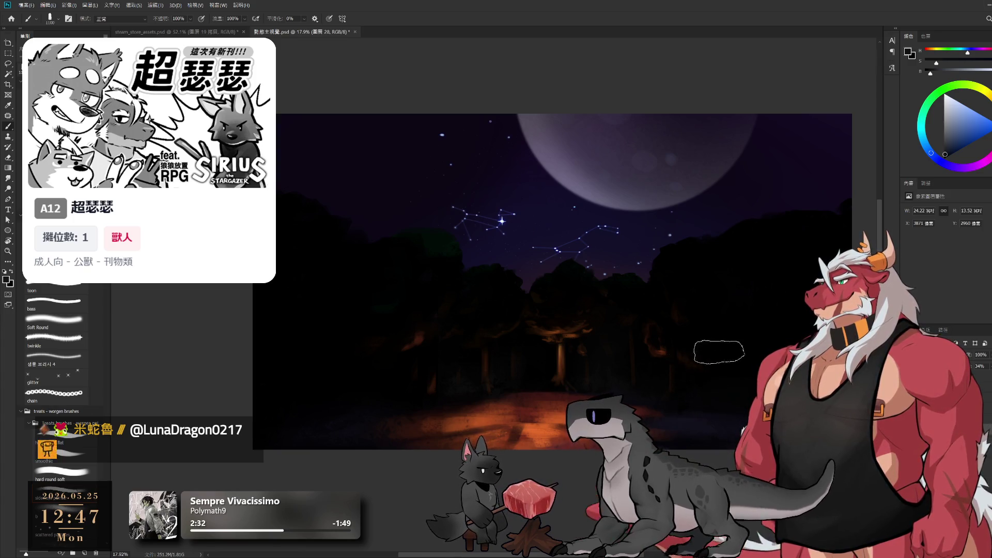
Step: Paint dark haze across the treeline and toward the left edge, tidying with the eraser
left_click_drag(717, 356, 529, 349)
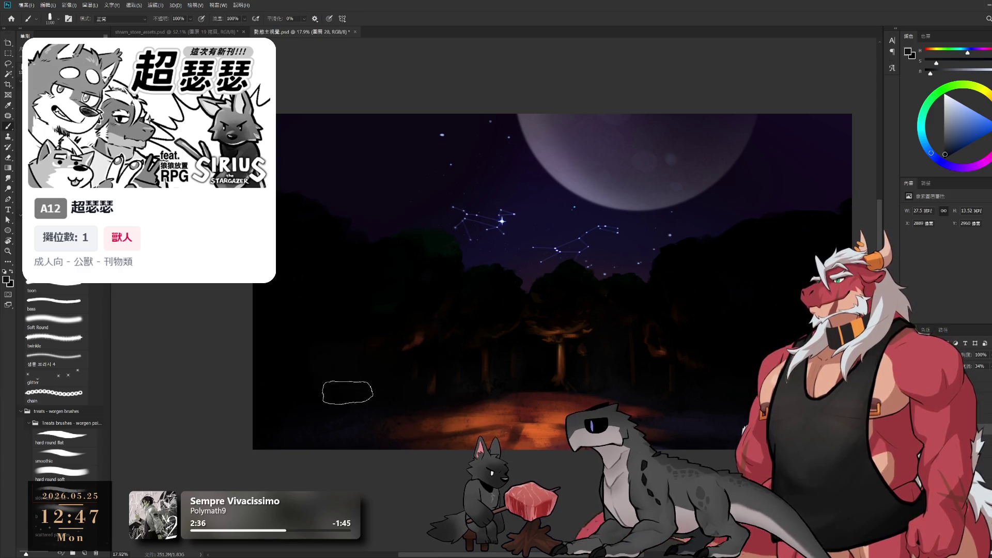
left_click_drag(342, 387, 316, 413)
key("e")
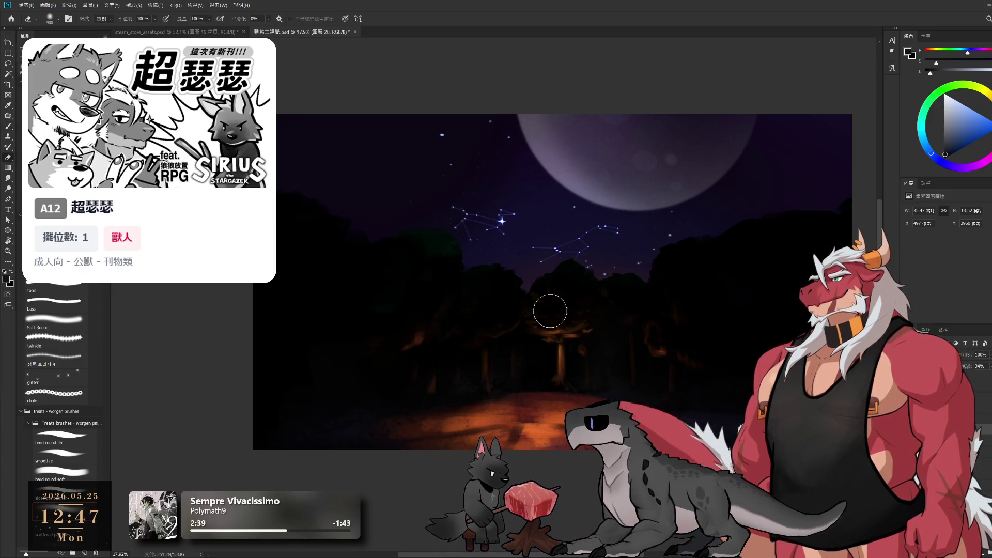
key("b")
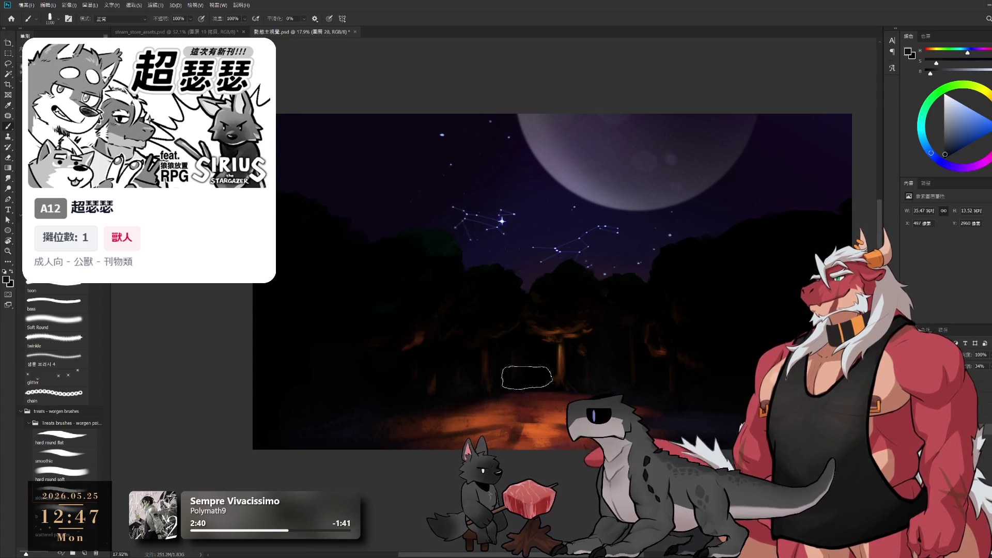
key("bracketleft")
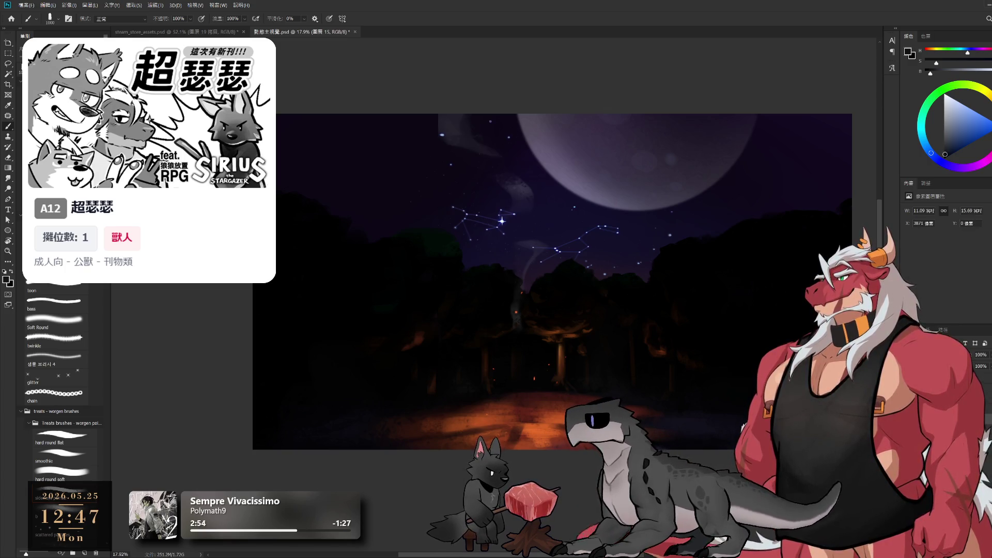
Step: Erase broadly at size 800, then sample the moon's purple-grey and darker sky at brush 300–400
key("e")
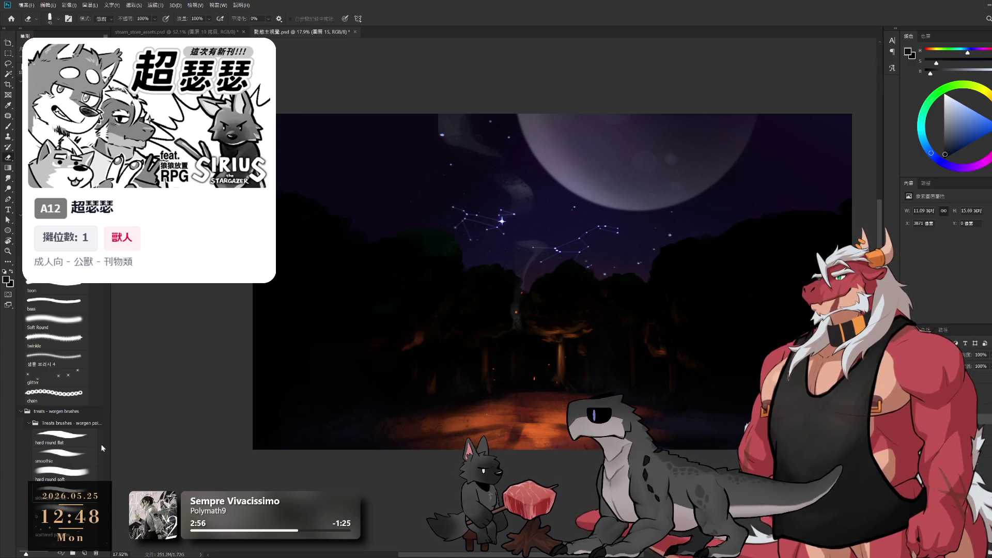
key("bracketright")
key("bracketright")
key("bracketright")
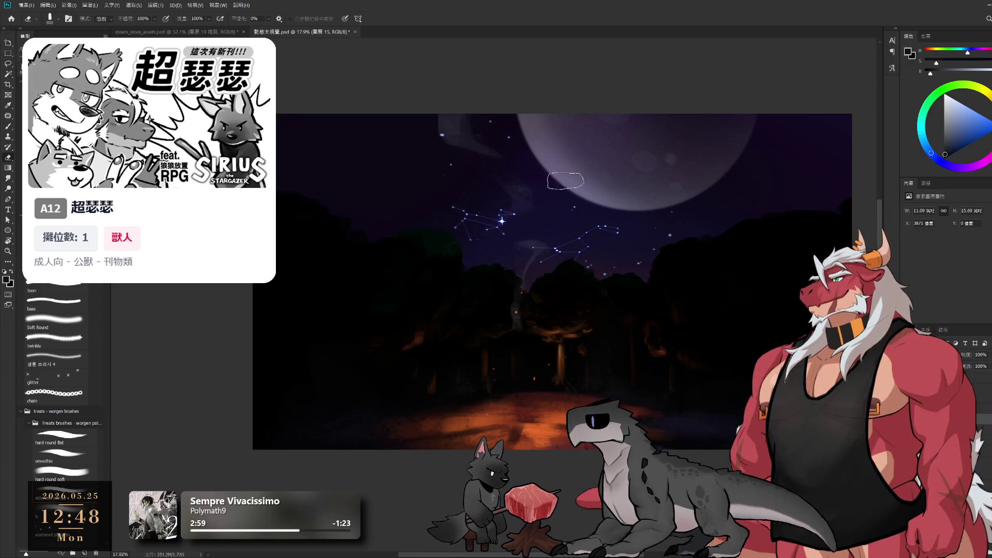
key("b")
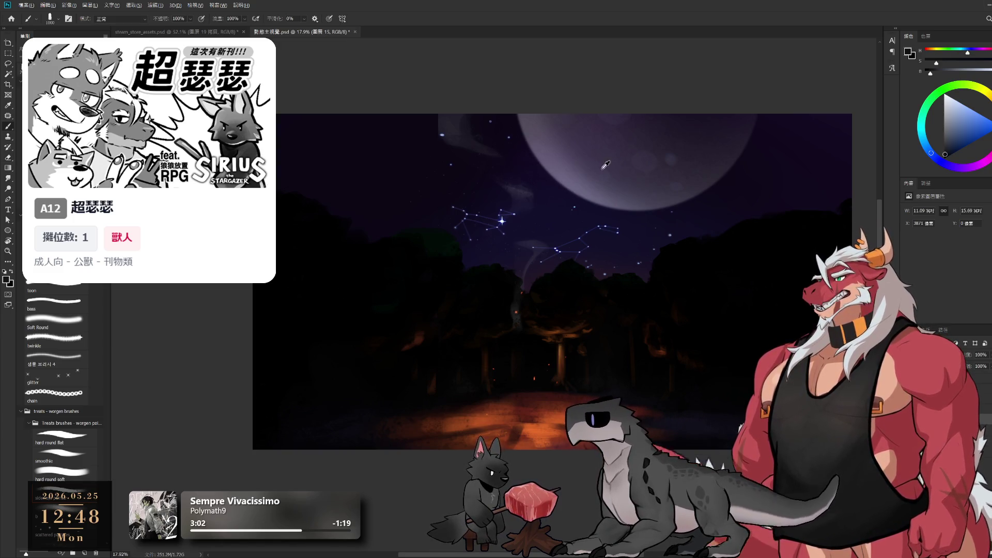
left_click(591, 171, "alt")
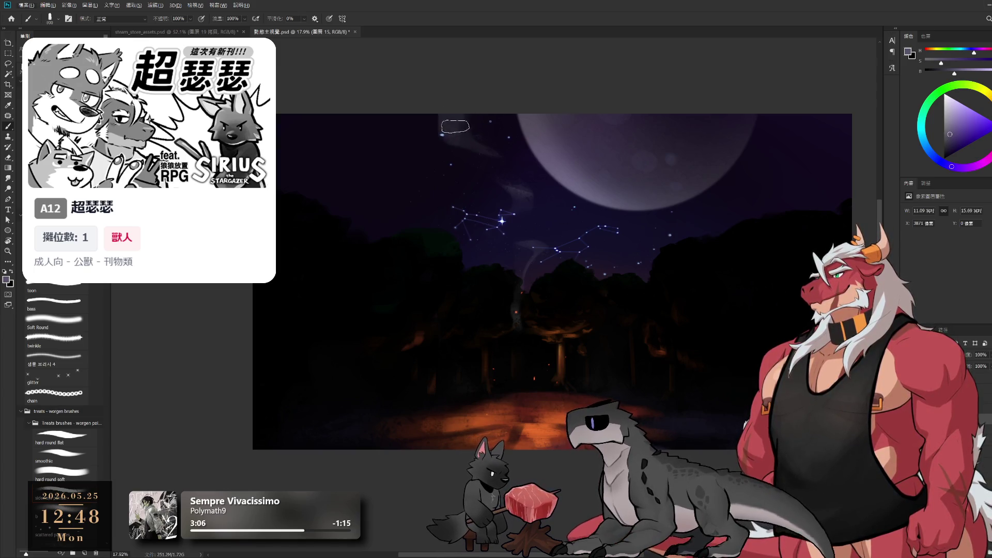
key("bracketleft")
key("bracketleft")
left_click(447, 124, "alt")
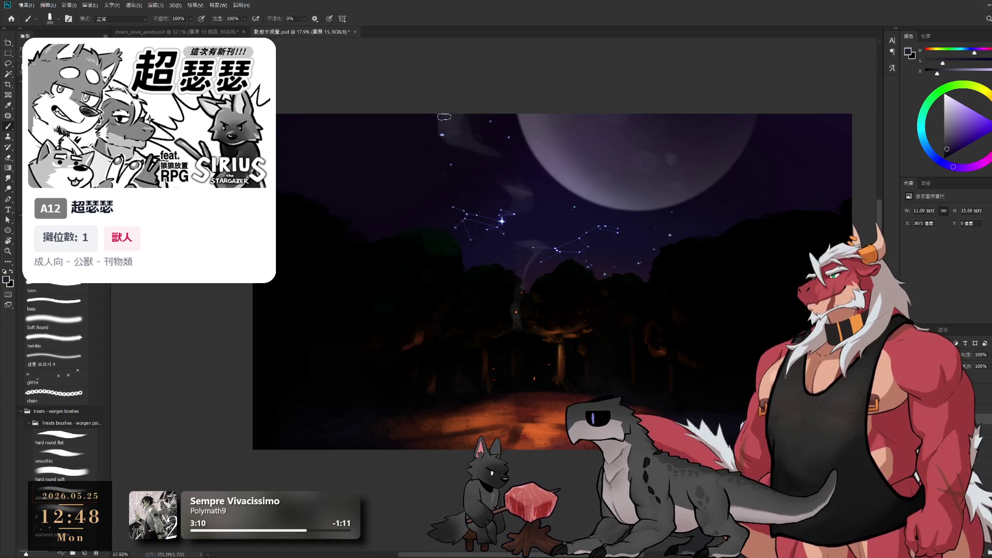
key("bracketright")
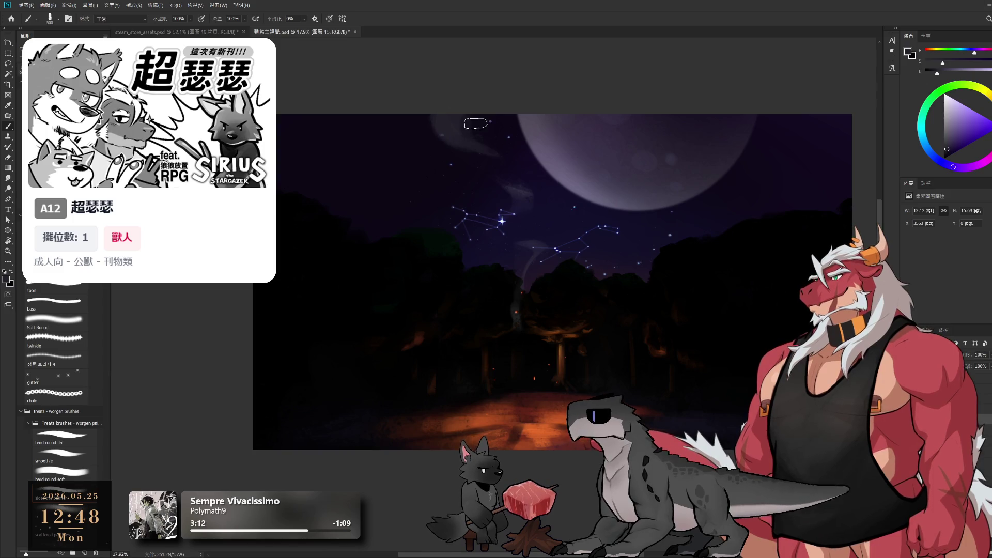
Step: Alternate painting and erasing the wisps, sampling a brighter sky tone and narrowing the brush to 250
key("e")
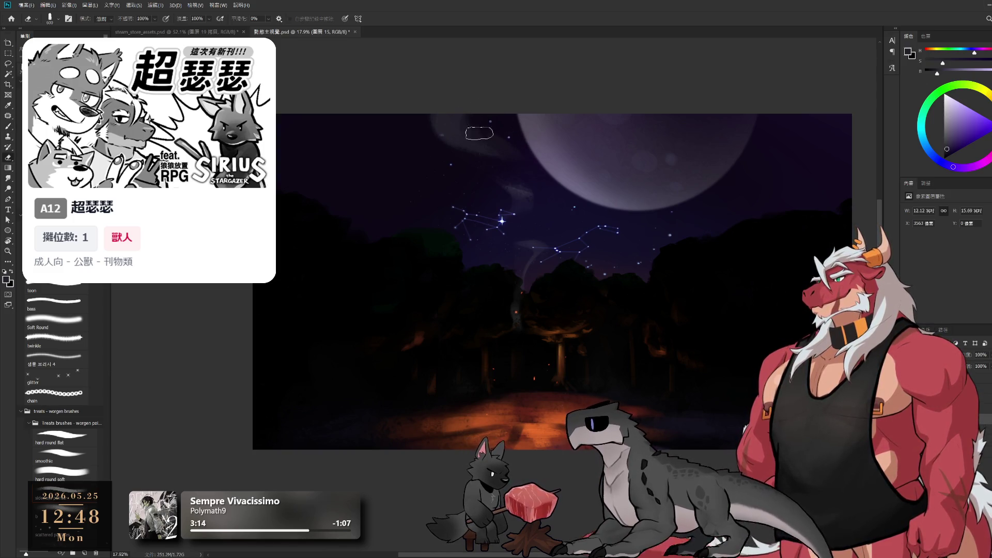
key("bracketleft")
key("b")
key("e")
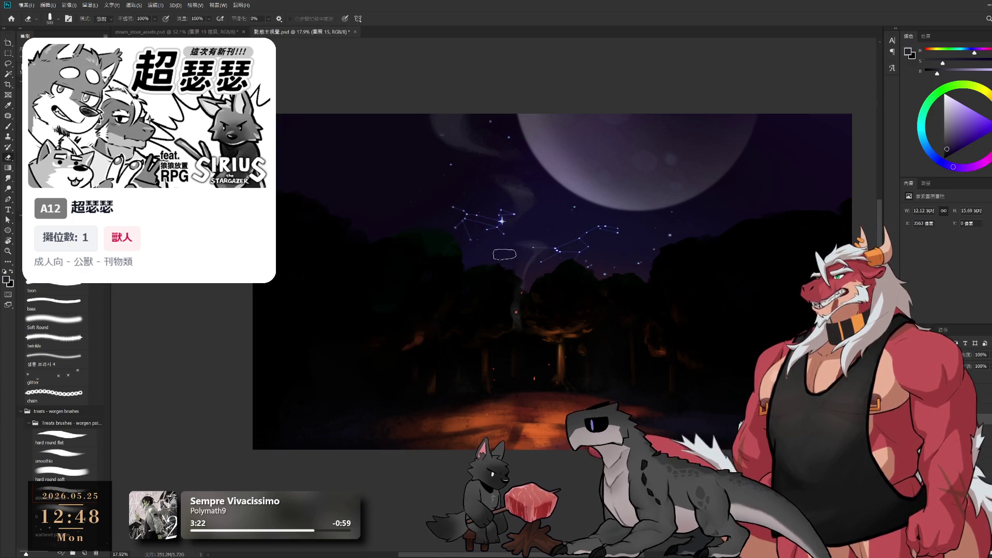
key("b")
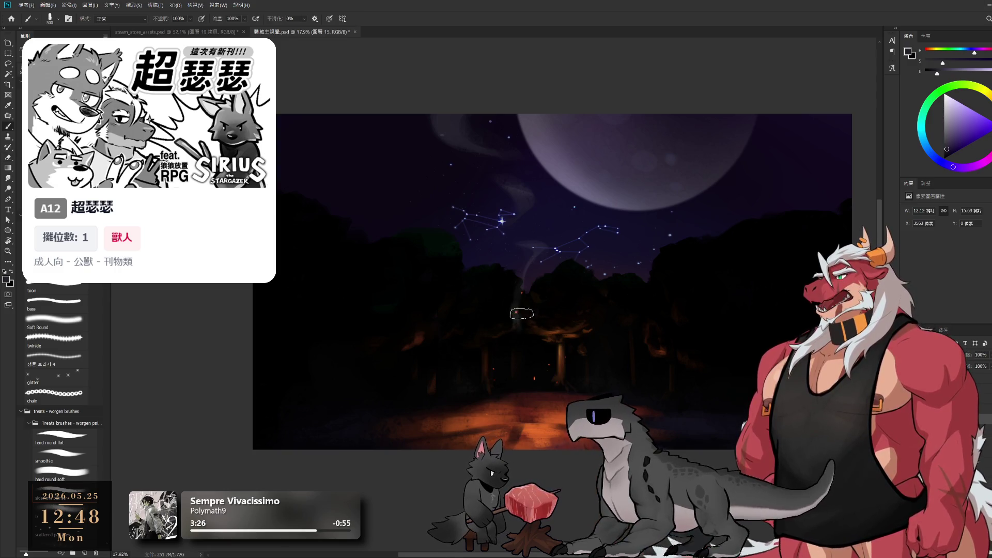
key("bracketleft")
left_click(609, 194, "alt")
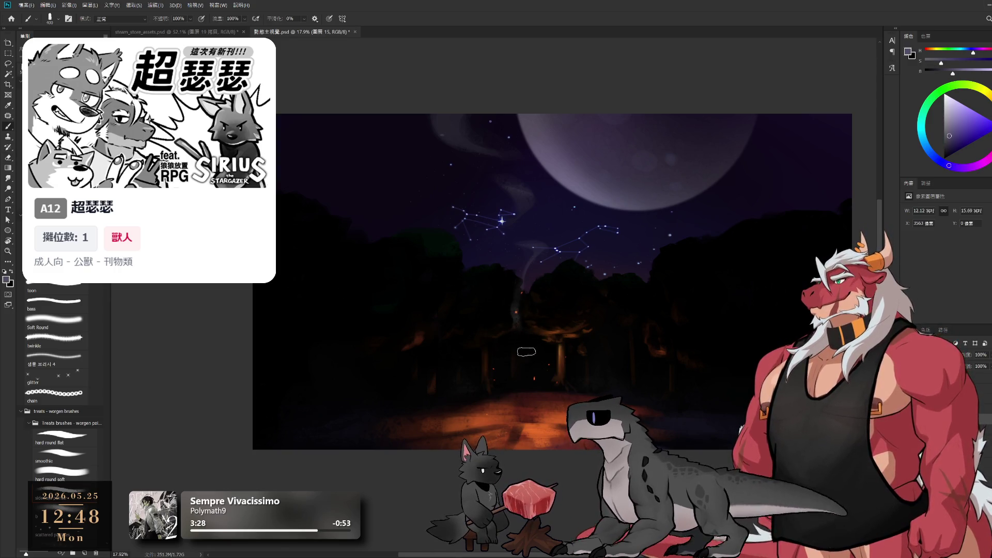
key("bracketleft")
key("bracketleft")
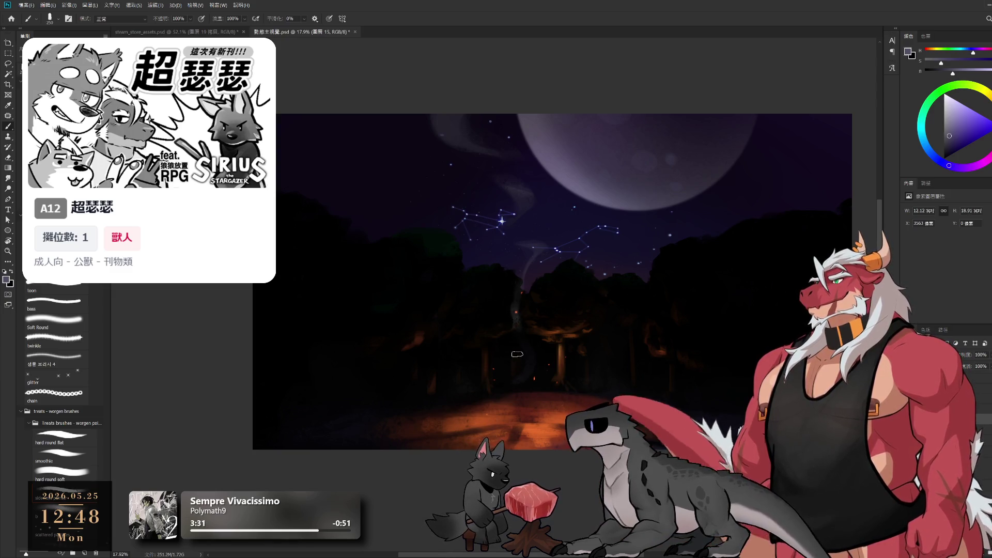
key("e")
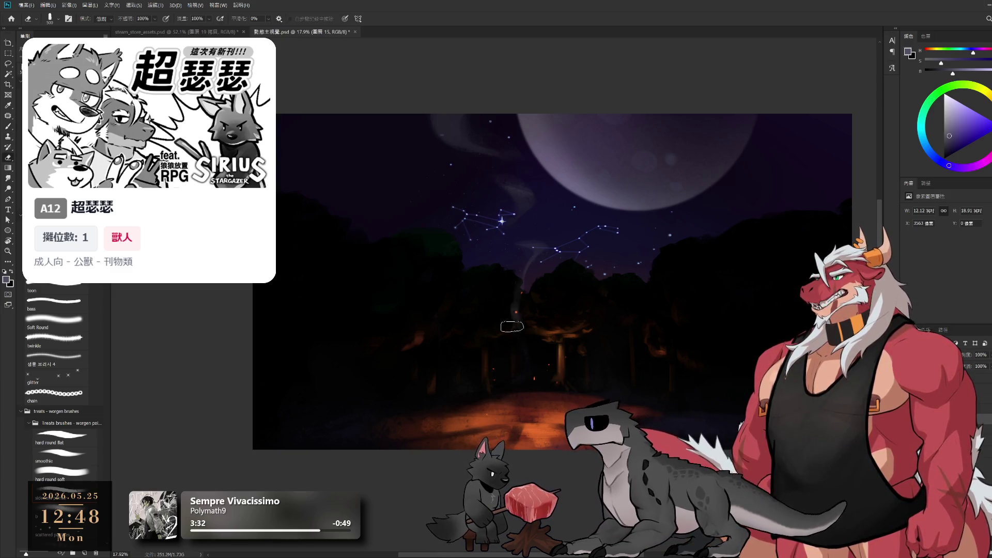
key("b")
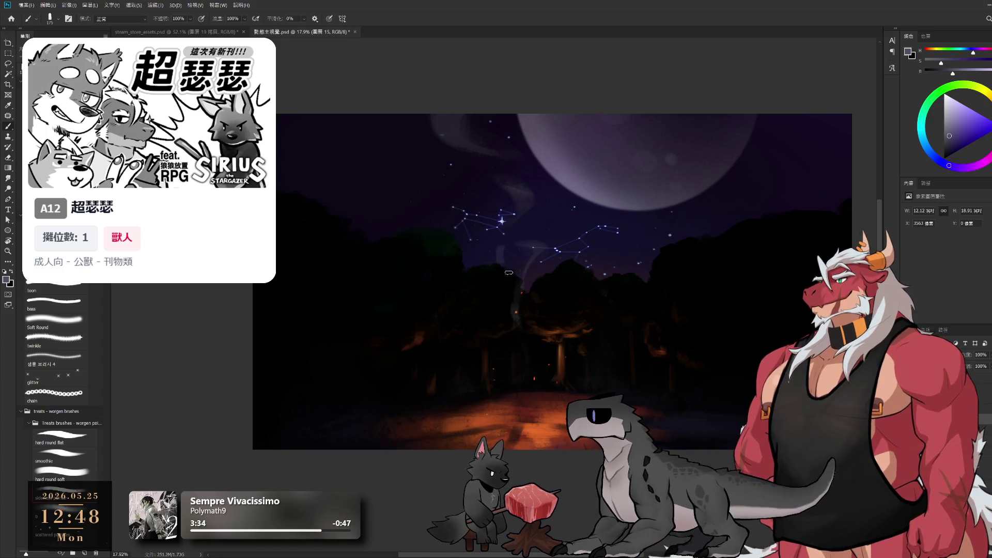
key("e")
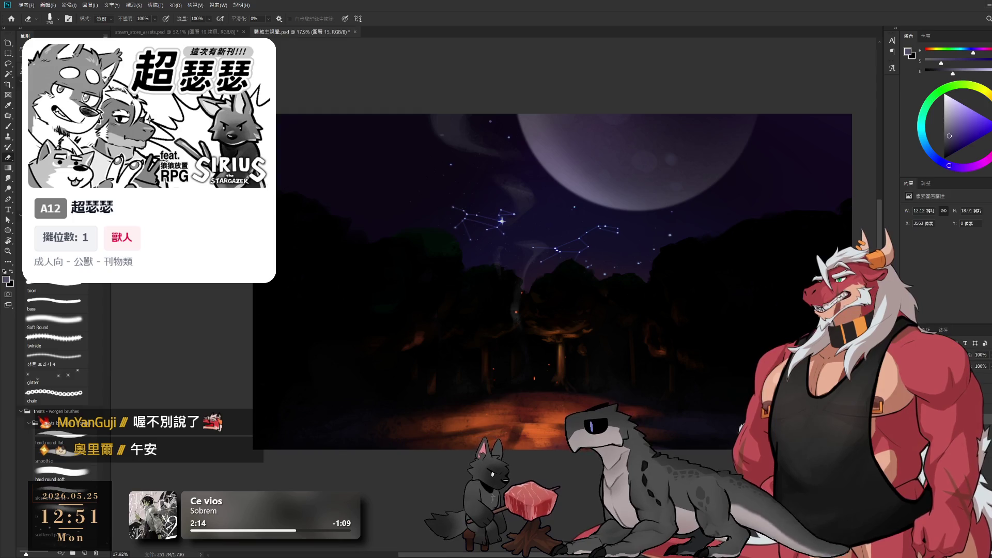
key("ctrl+g")
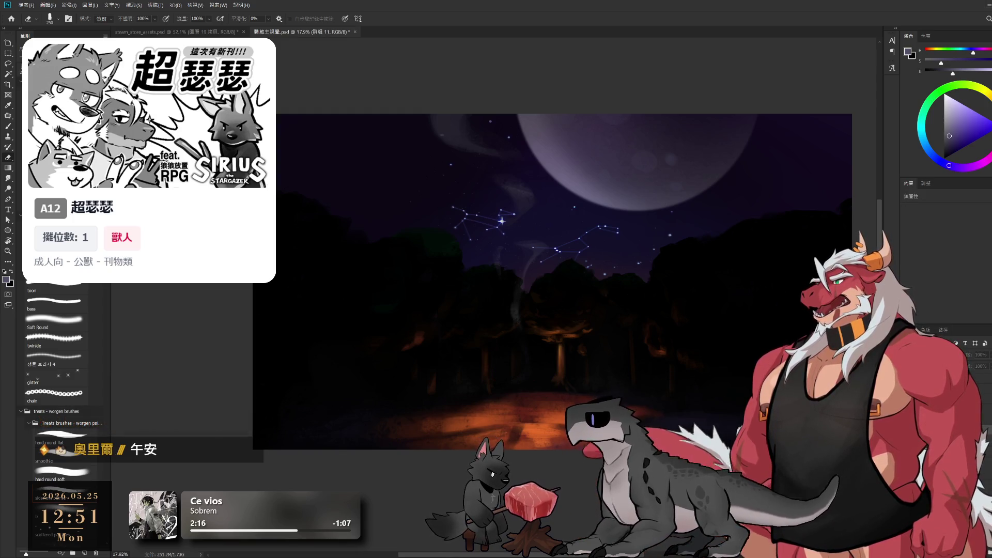
scroll(562, 382, "up", 3)
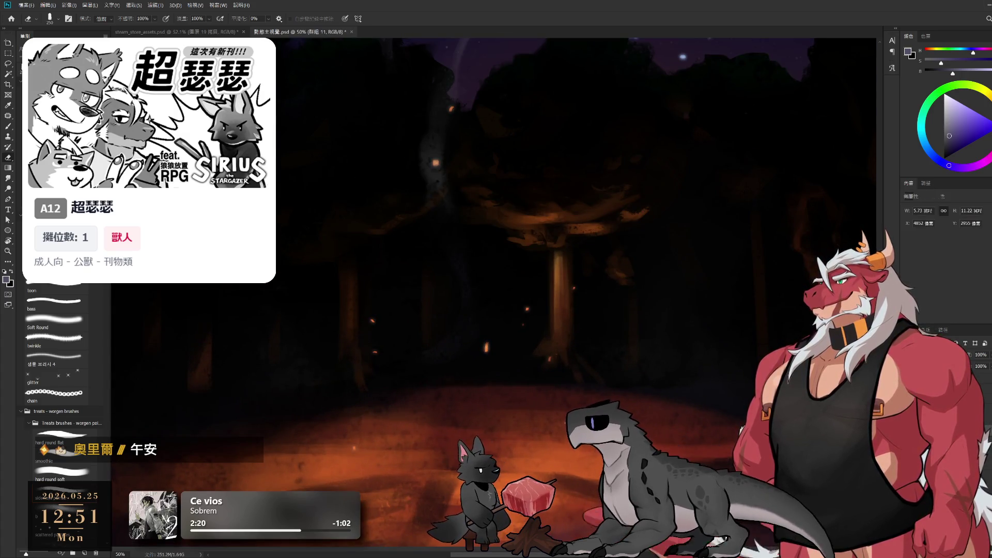
scroll(698, 413, "down", 2)
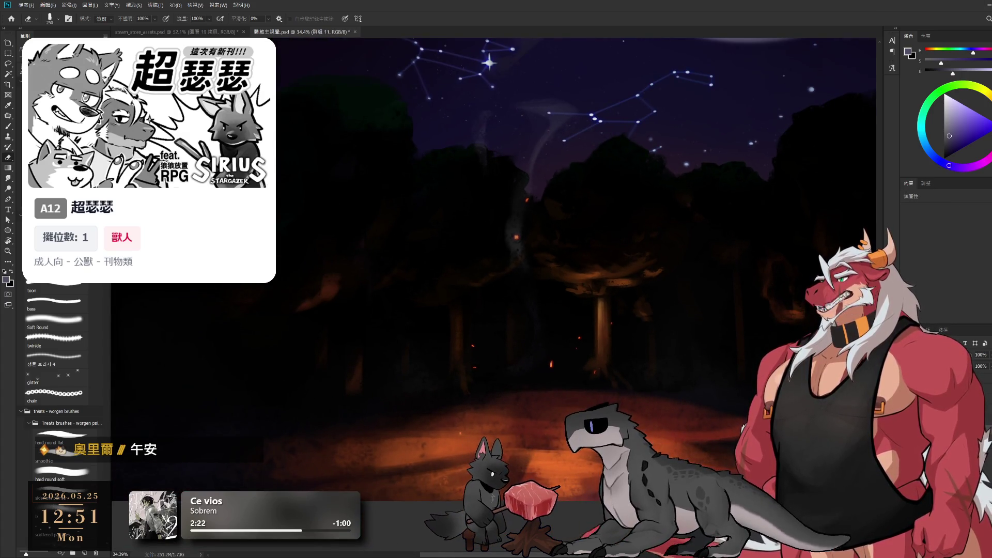
key("alt+bracketright")
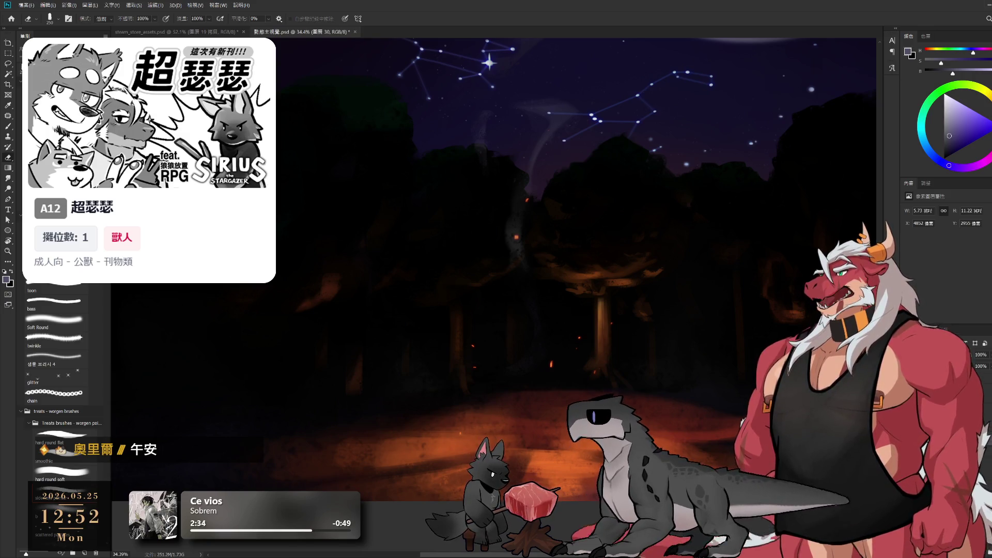
left_click_drag(564, 311, 517, 361)
scroll(517, 362, "down", 2)
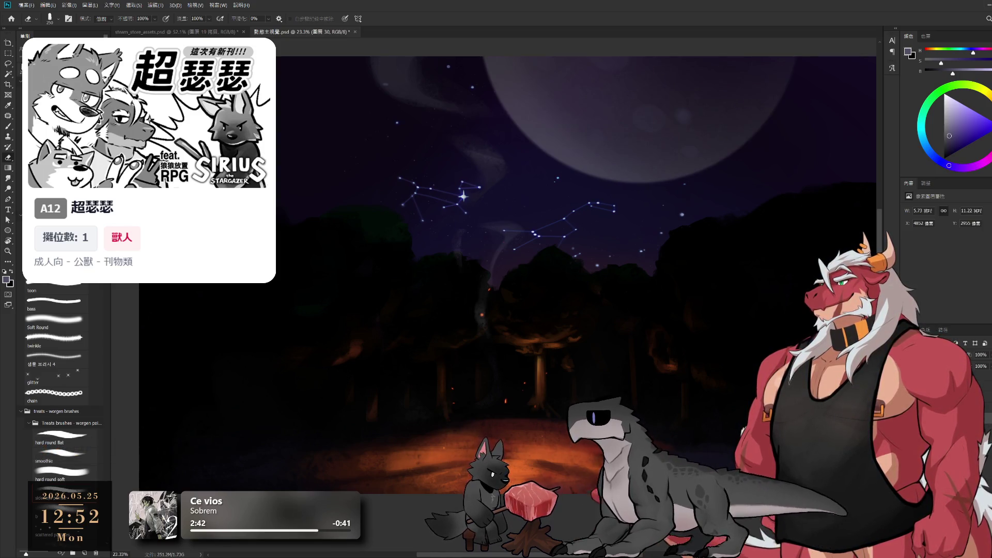
Step: Step through the moon and background layers, reset the colour to black, and select the moon-glow layer
key("alt+period")
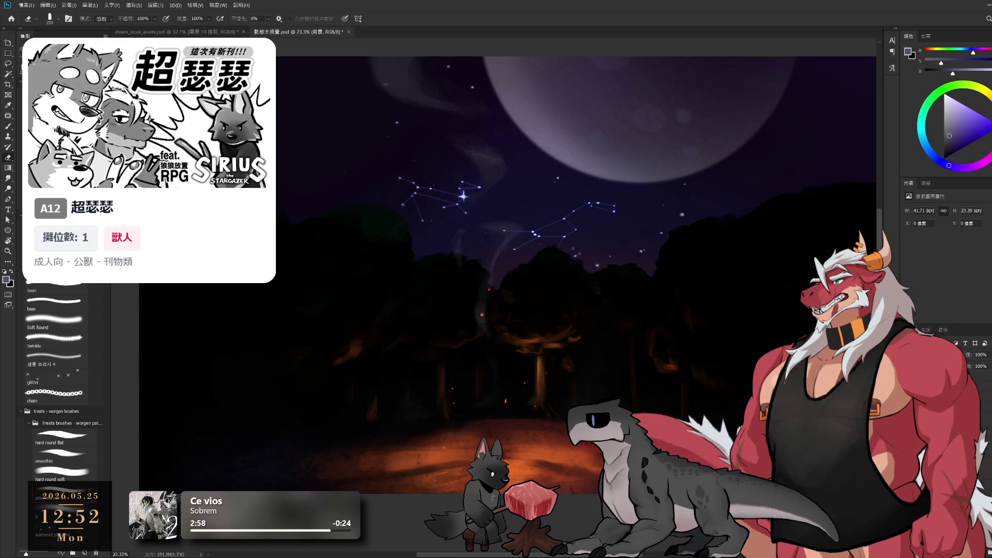
key("alt+bracketright")
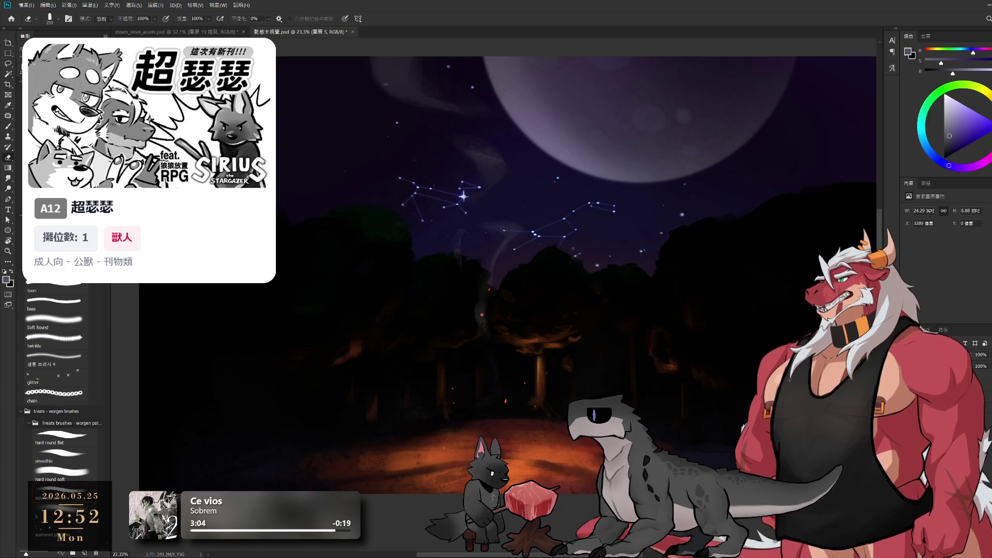
key("alt+bracketright")
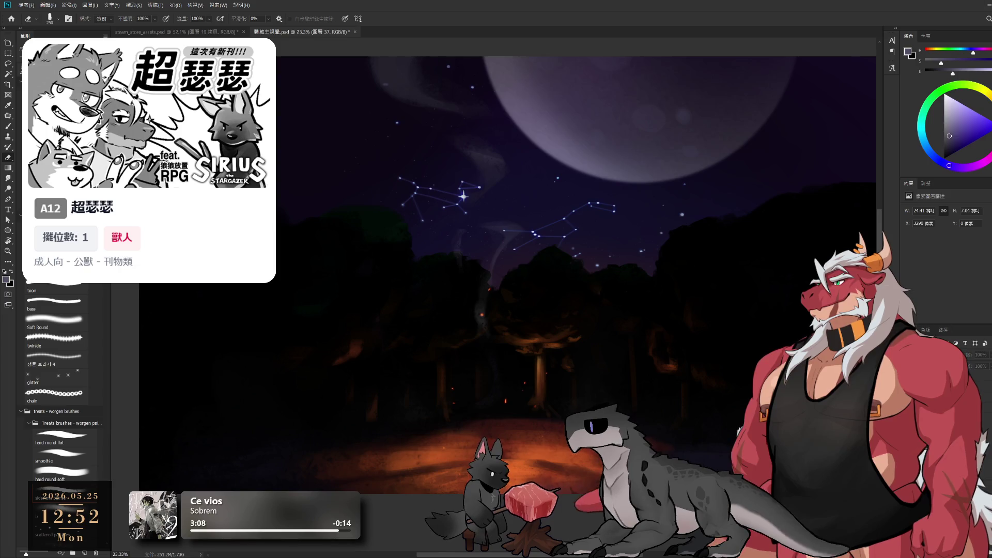
key("ctrl+e")
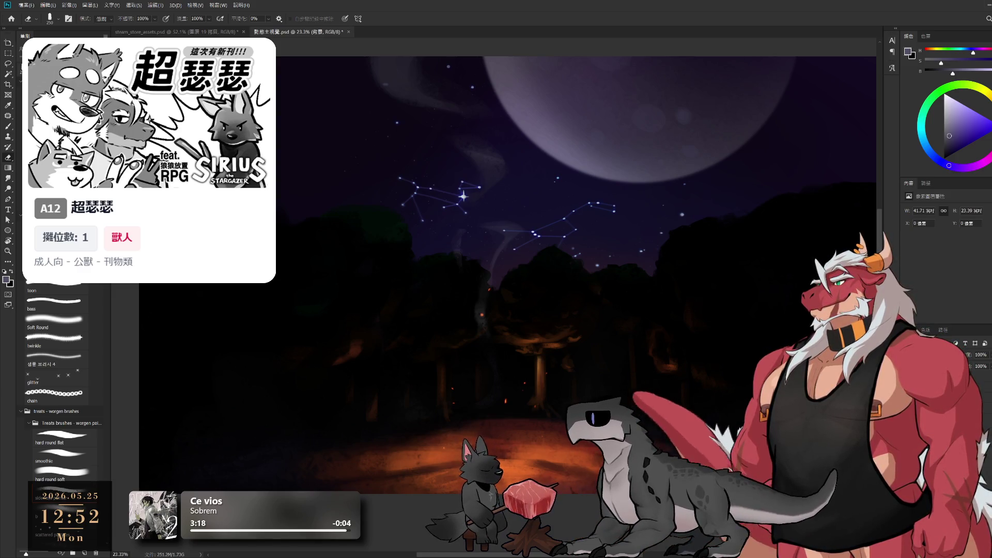
key("alt+comma")
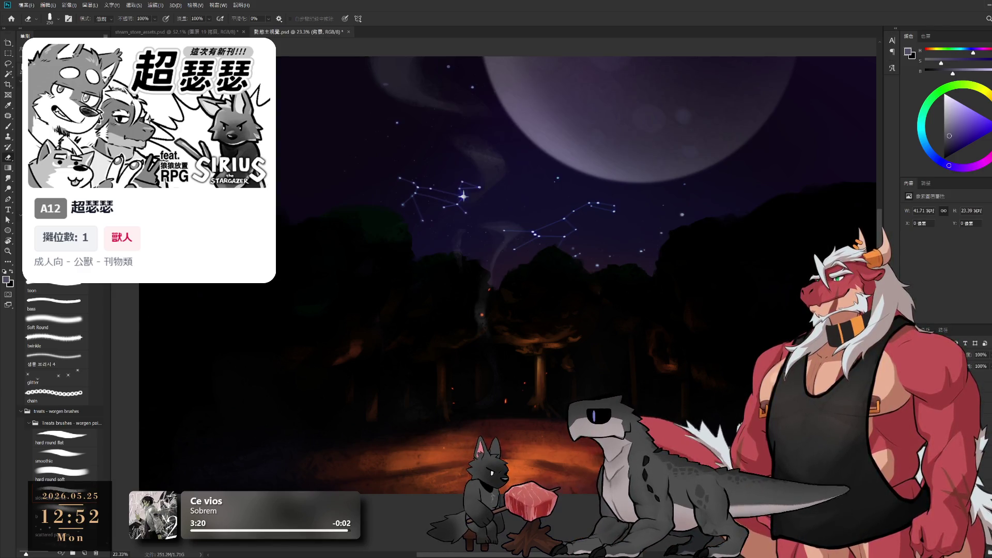
key("x")
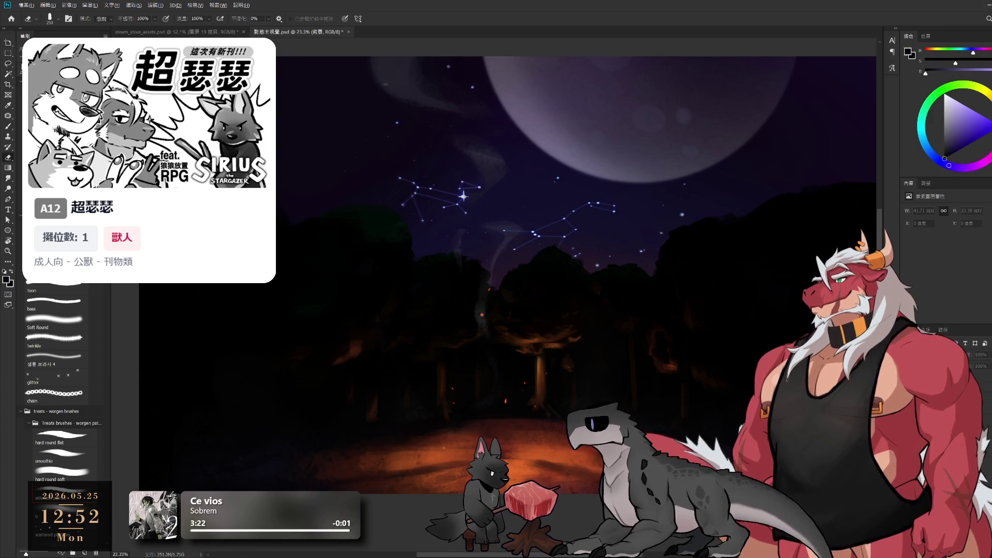
key("alt+bracketright")
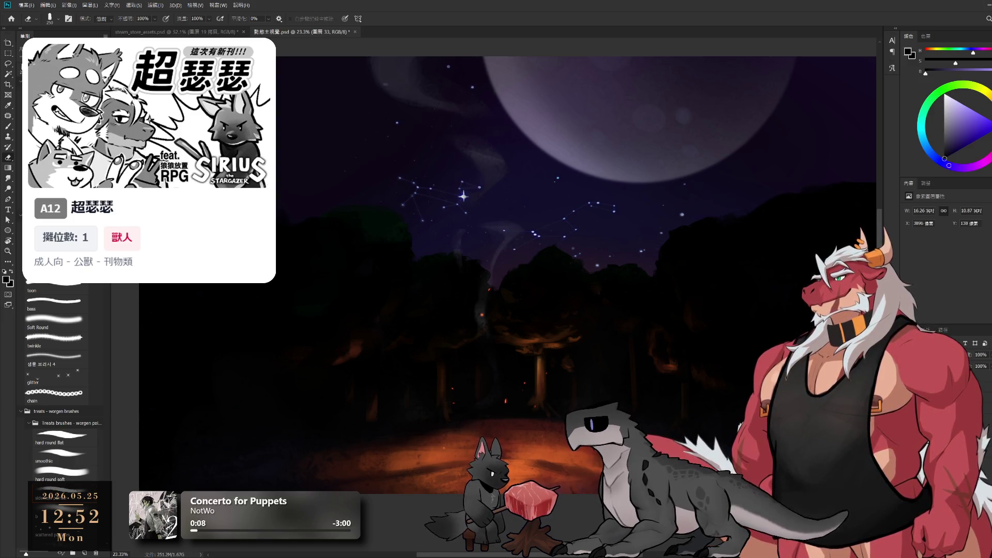
Step: Step between the 62% and 7% star layers, undo a dimming change, and select the 星星 layer
key("alt+bracketright")
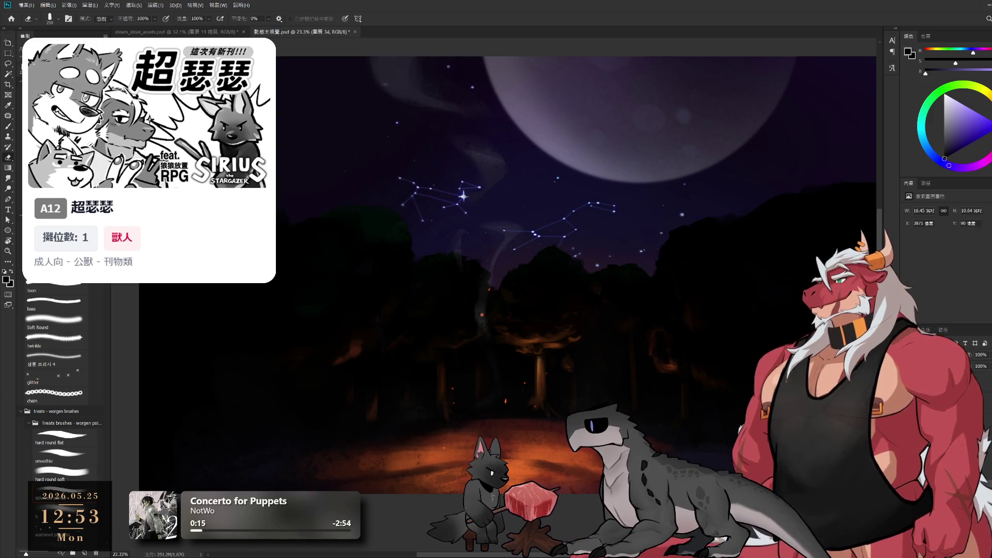
key("alt+bracketleft")
key("ctrl+comma")
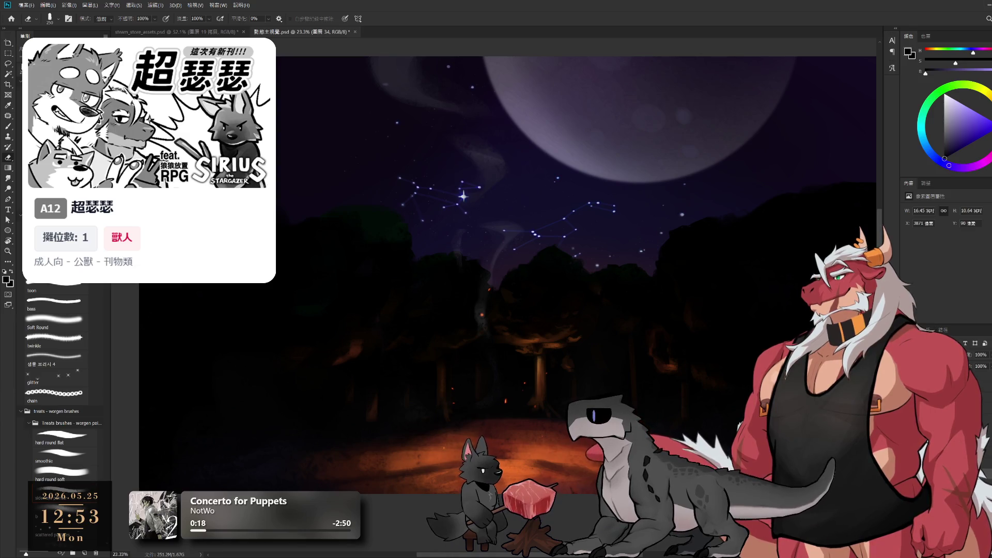
key("alt+bracketright")
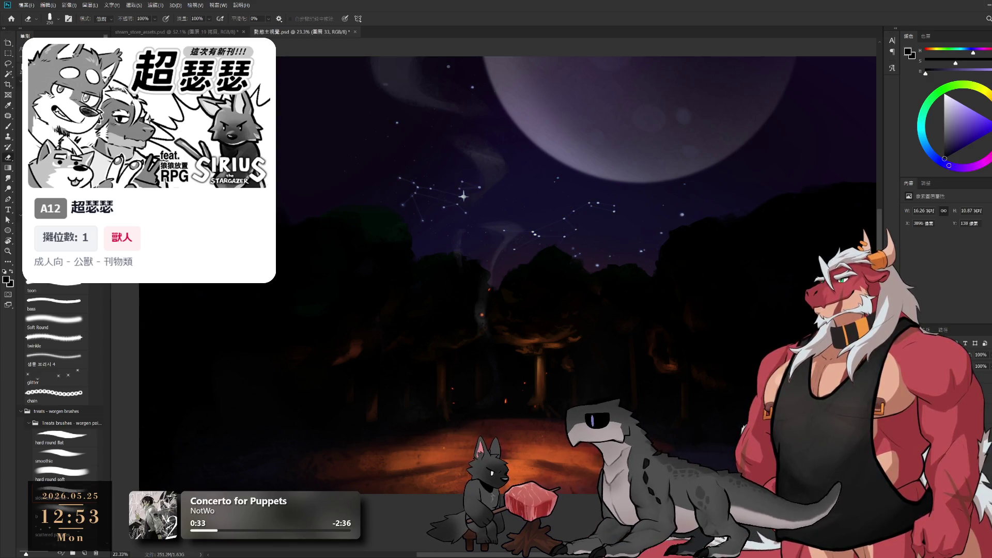
key("alt+bracketright")
key("ctrl+z")
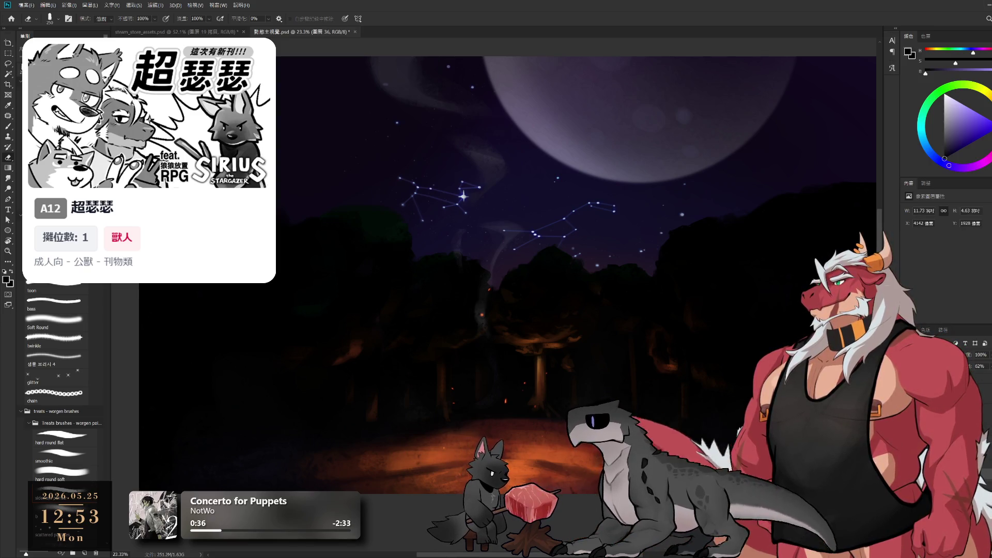
key("ctrl+z")
key("ctrl+shift+z")
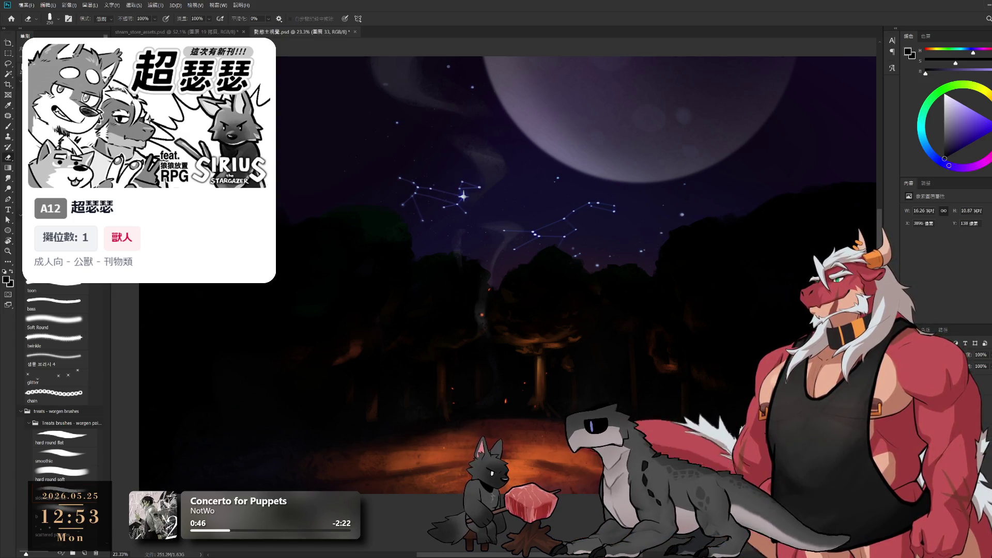
key("Return")
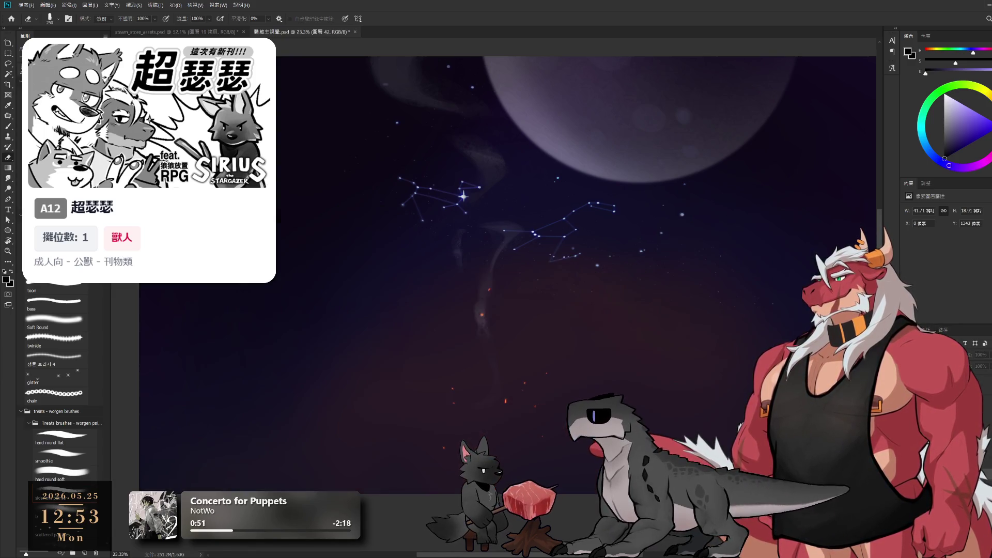
Step: Cycle through layers 圖層 42, 火光, background, 圖層 36, 星星光 and 圖層 15
key("Escape")
key("alt+bracketright")
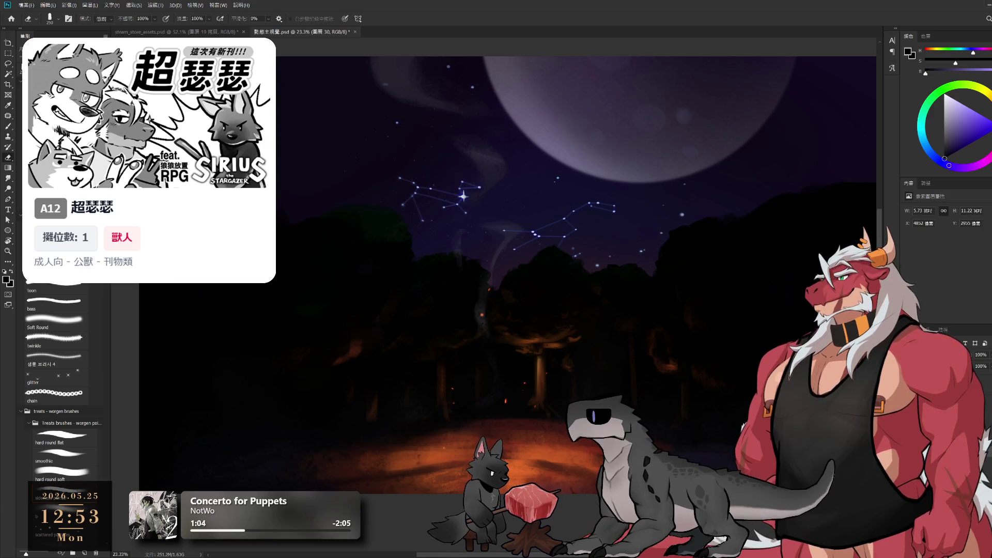
key("alt+bracketleft")
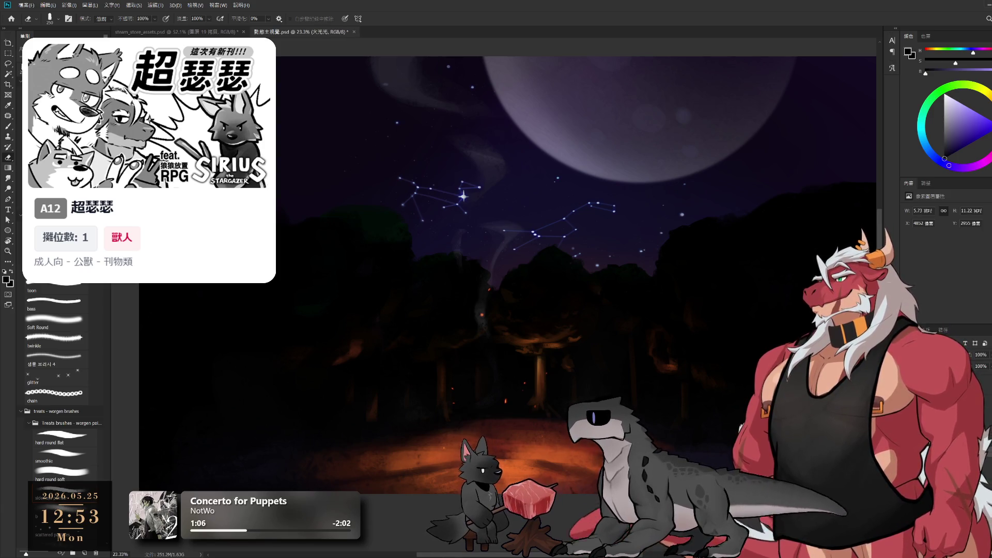
key("alt+bracketleft")
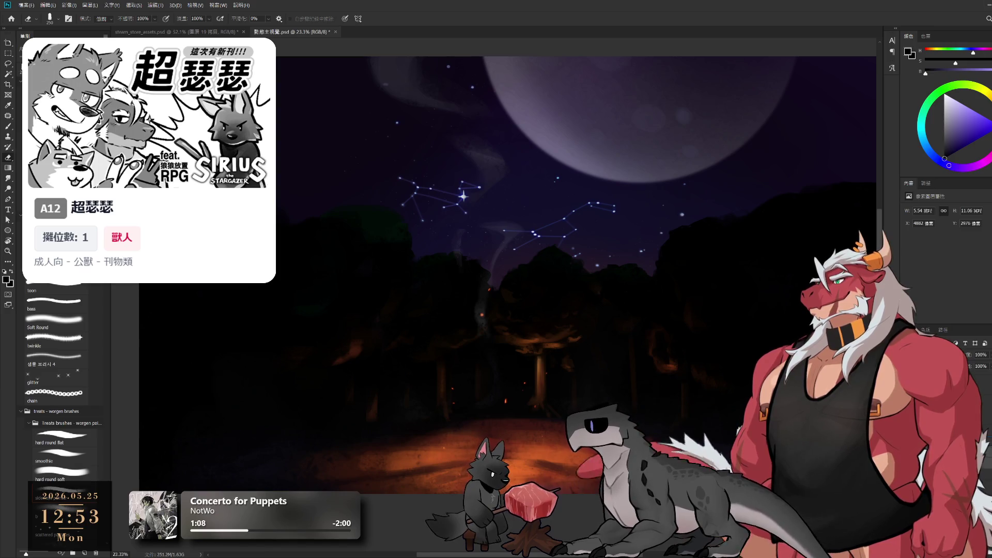
key("alt+bracketleft")
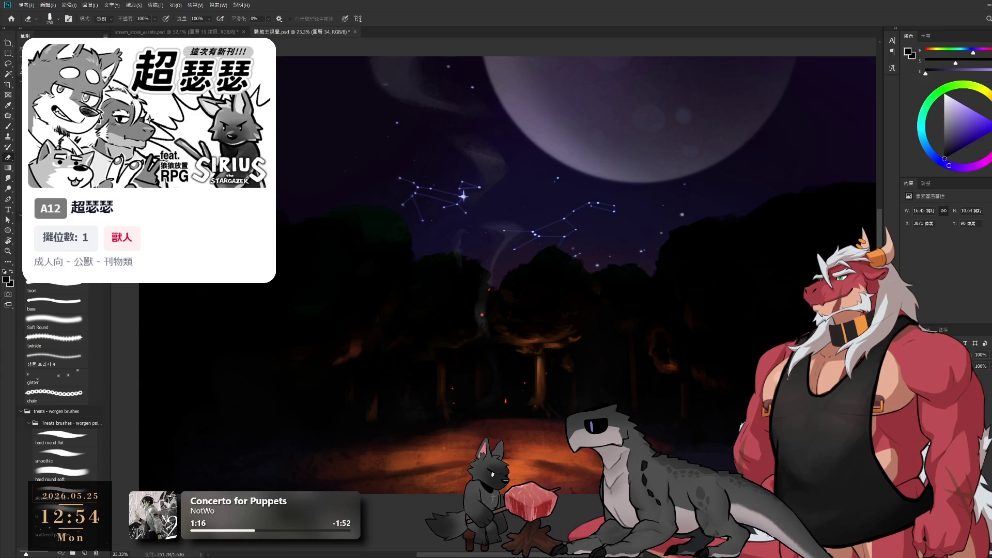
key("alt+bracketleft")
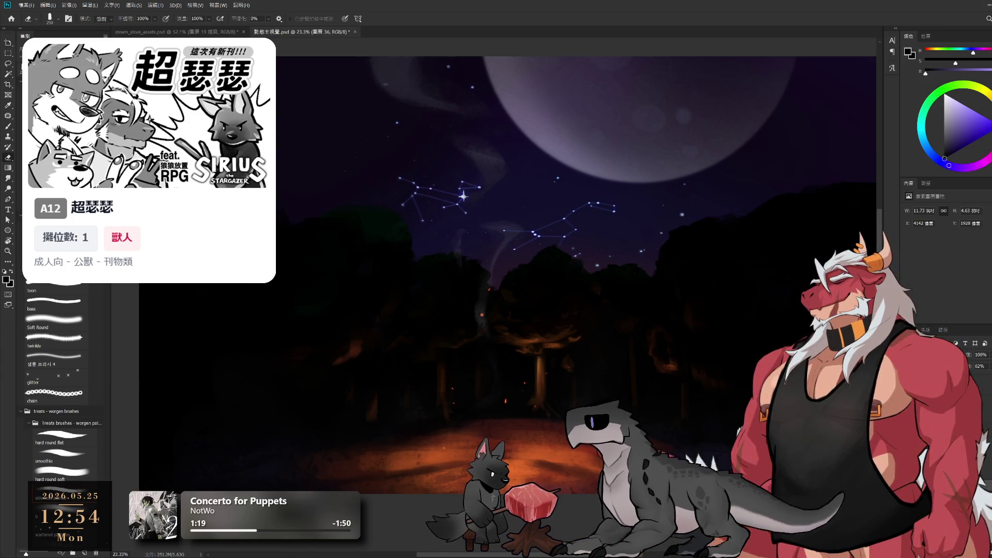
key("alt+bracketright")
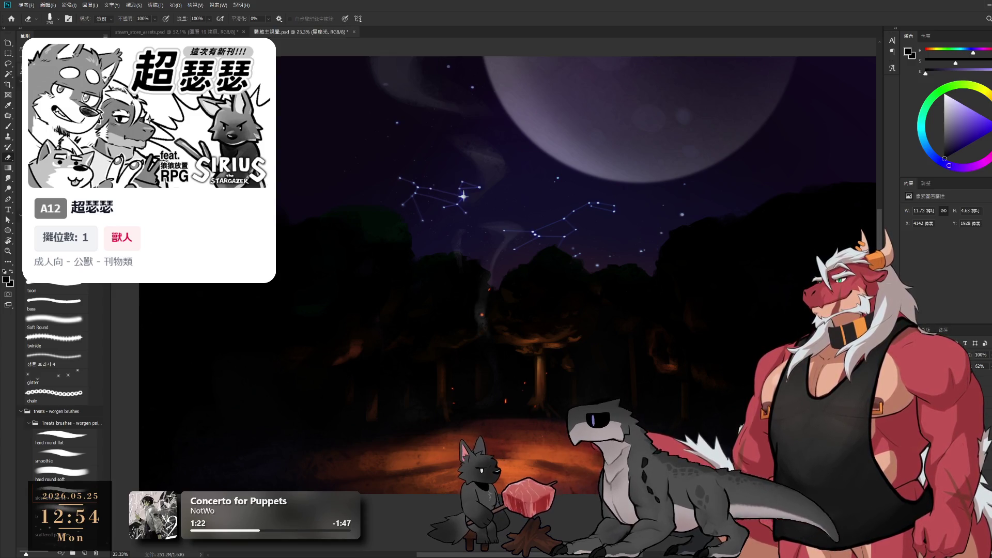
key("alt+bracketleft")
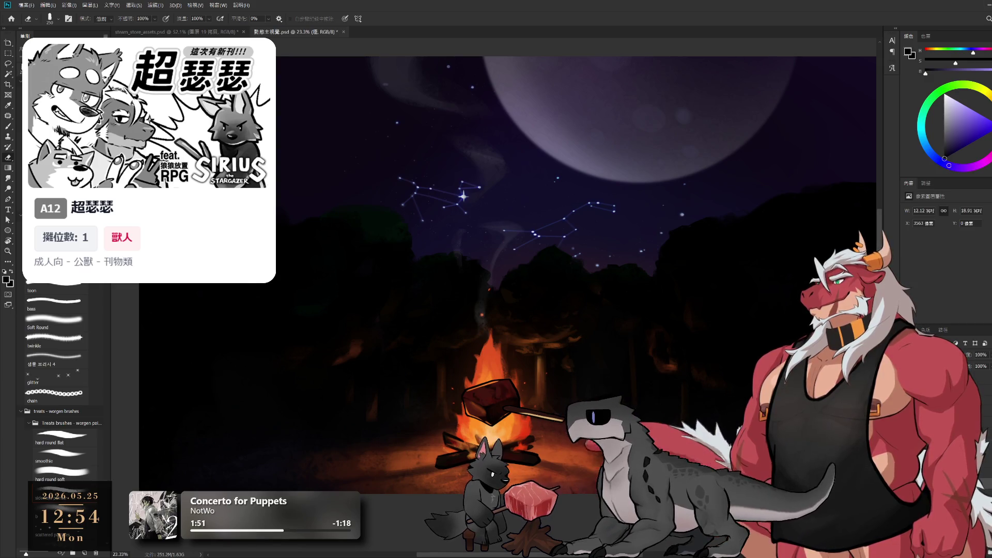
Step: Try selecting group 群組 8, then settle on the 色彩平衡 1 colour balance layer
left_click(945, 517)
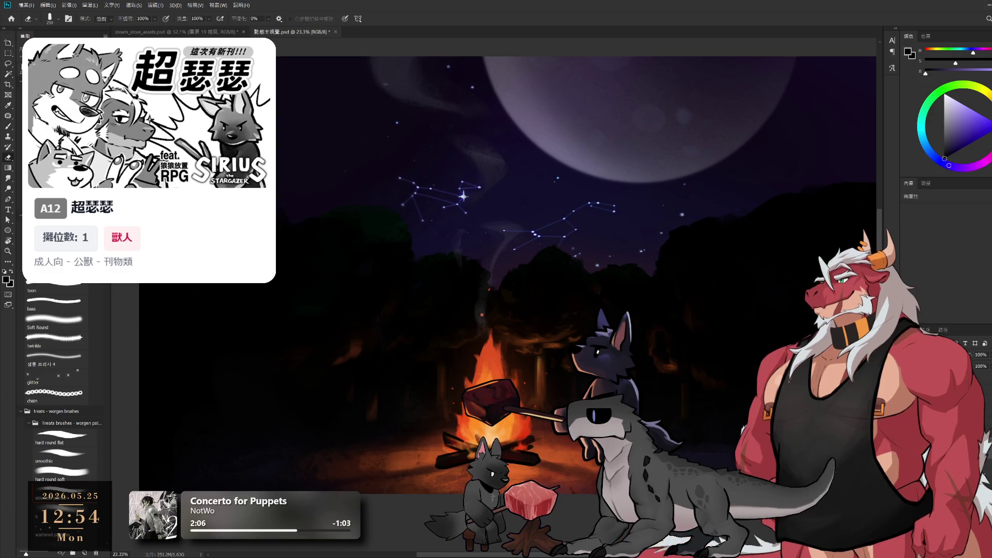
key("ctrl+g")
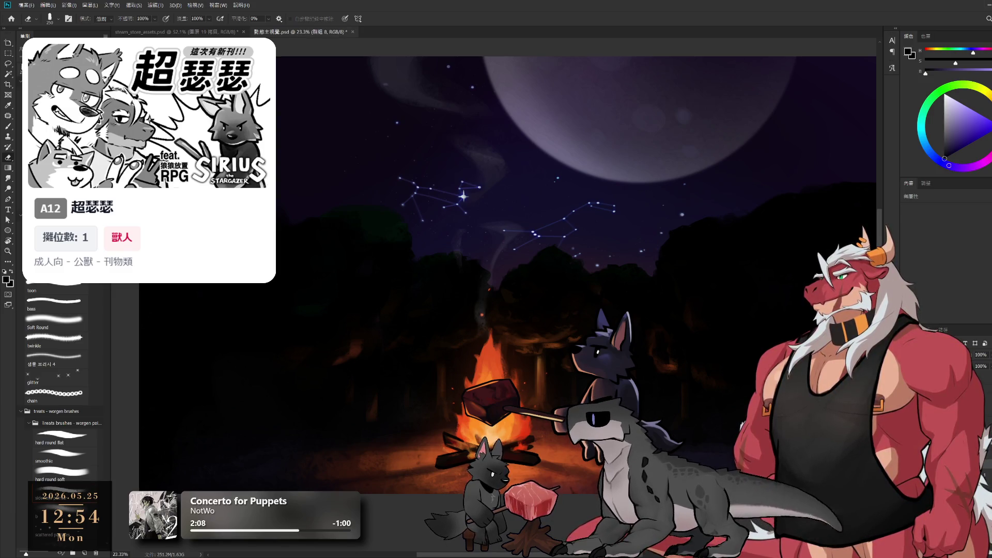
key("ctrl+z")
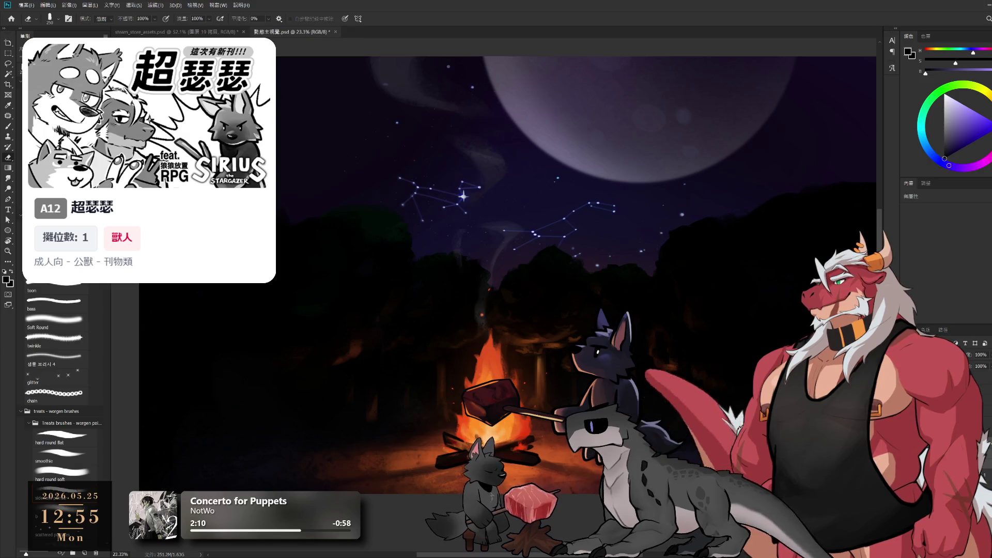
key("alt+bracketright")
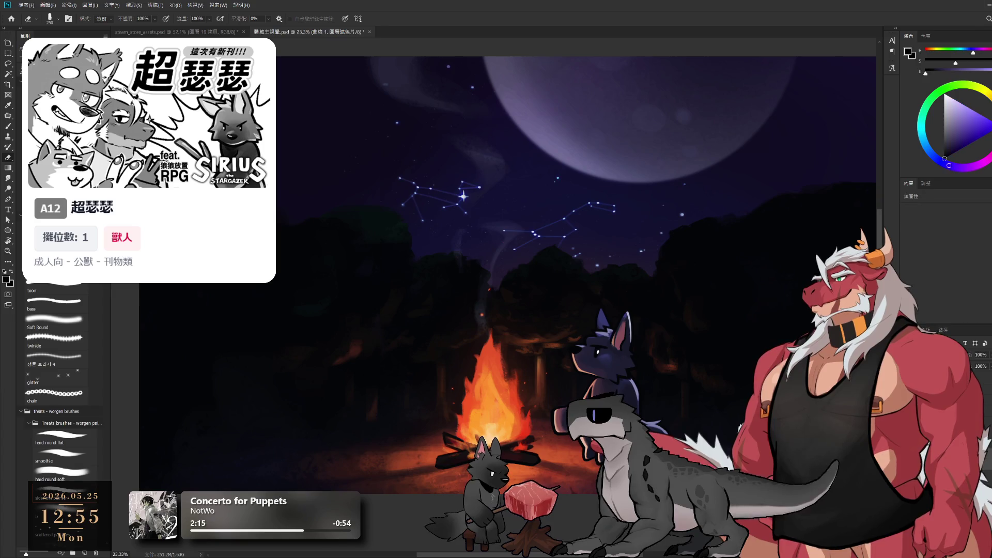
key("ctrl+z")
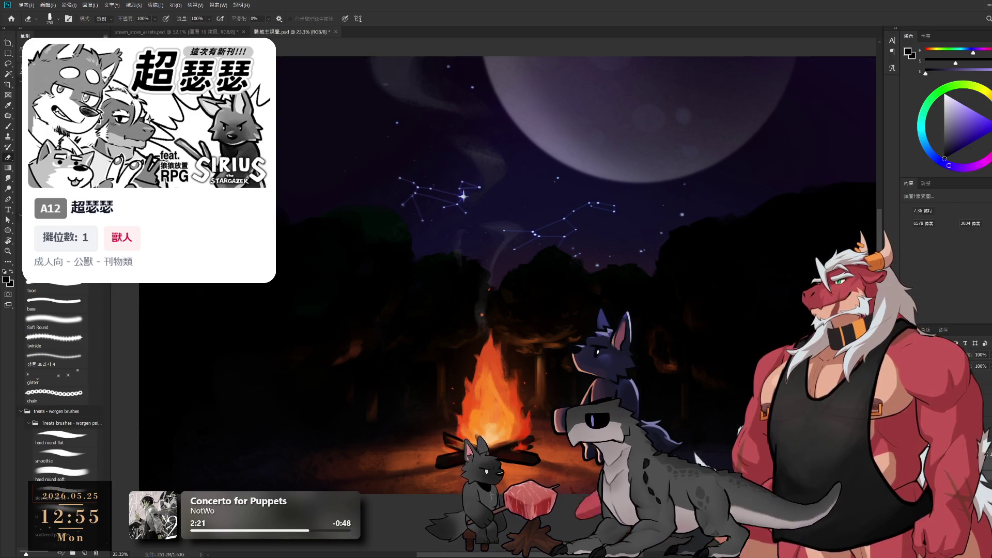
left_click(956, 393)
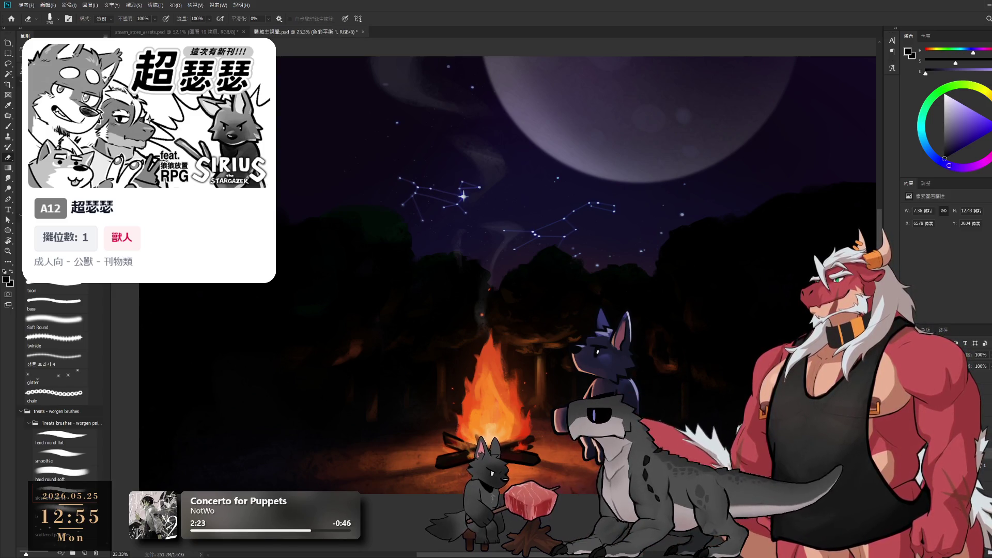
Step: Add a Curves adjustment layer, then inspect the 色彩平衡 1 layer and its mask
left_click(956, 547)
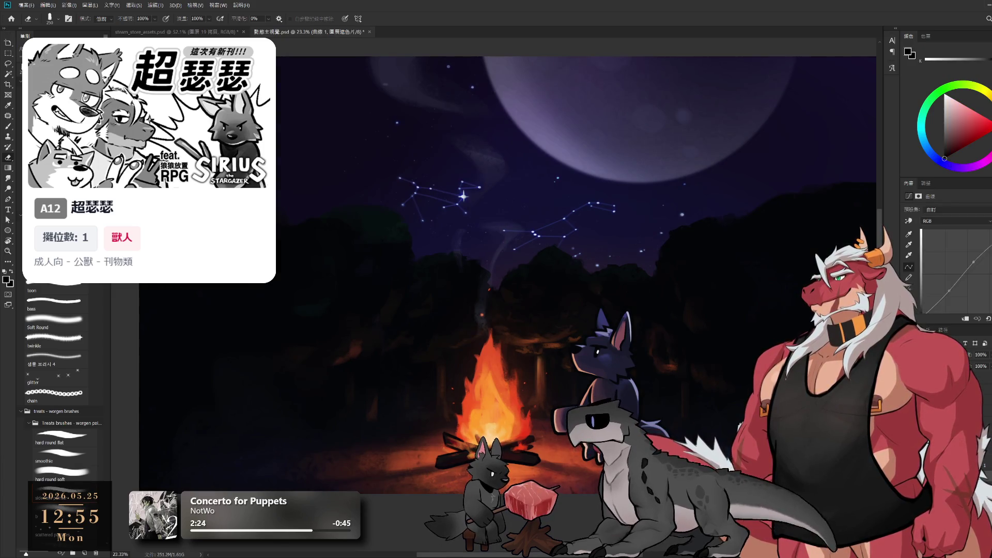
left_click(956, 538)
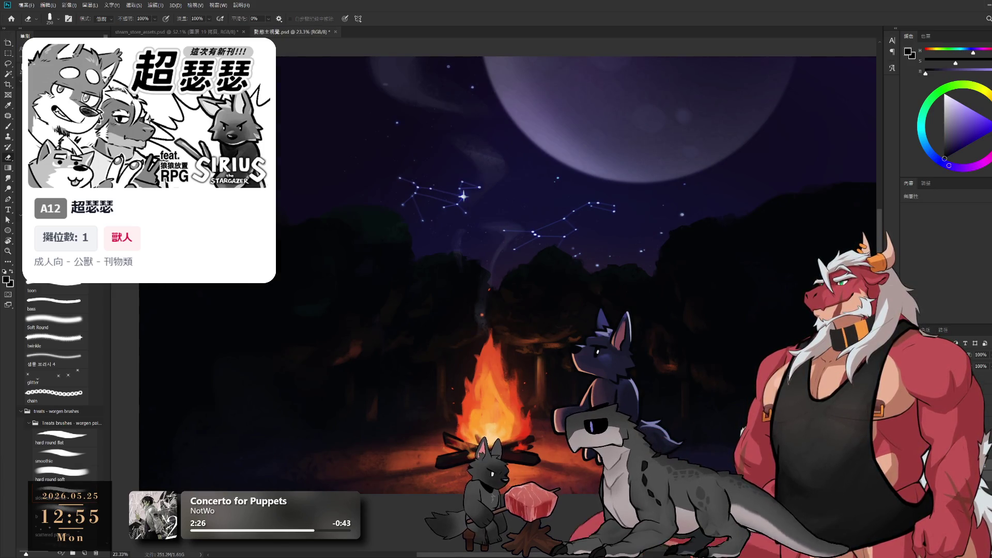
left_click(956, 403)
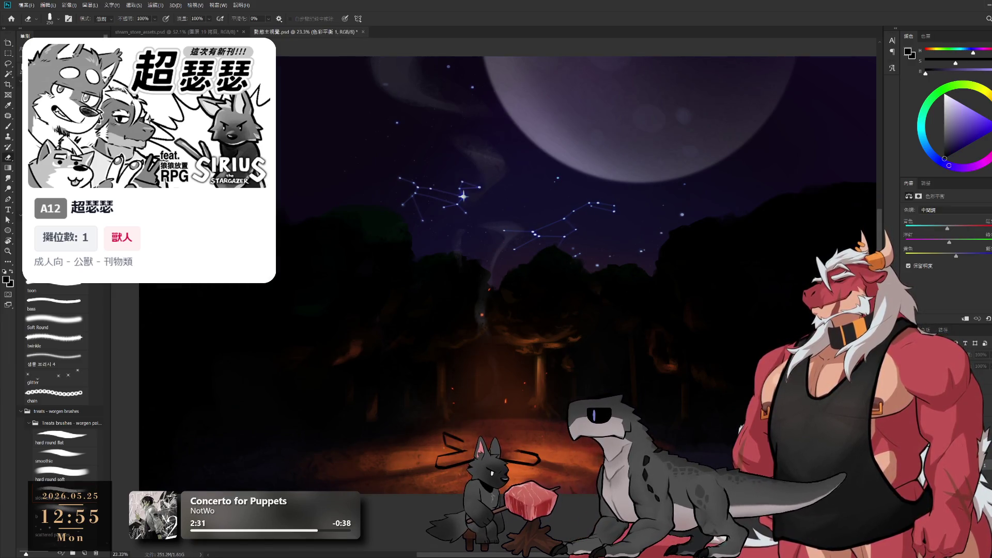
left_click(956, 414)
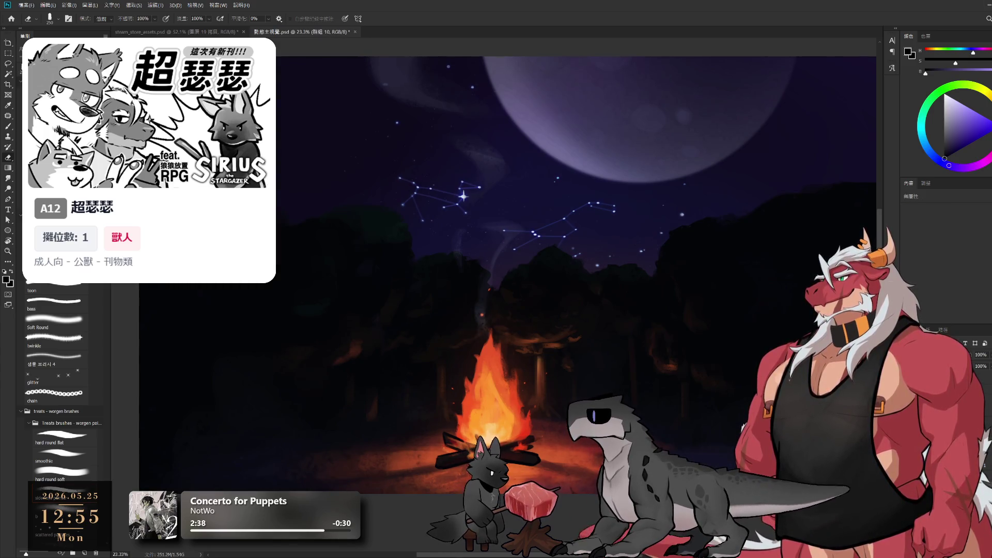
left_click(936, 393)
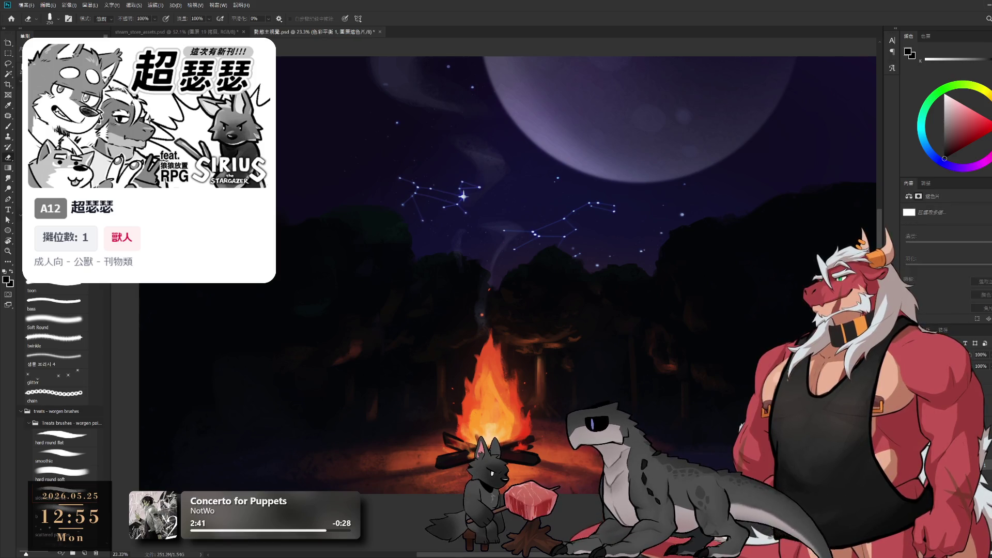
left_click(940, 362)
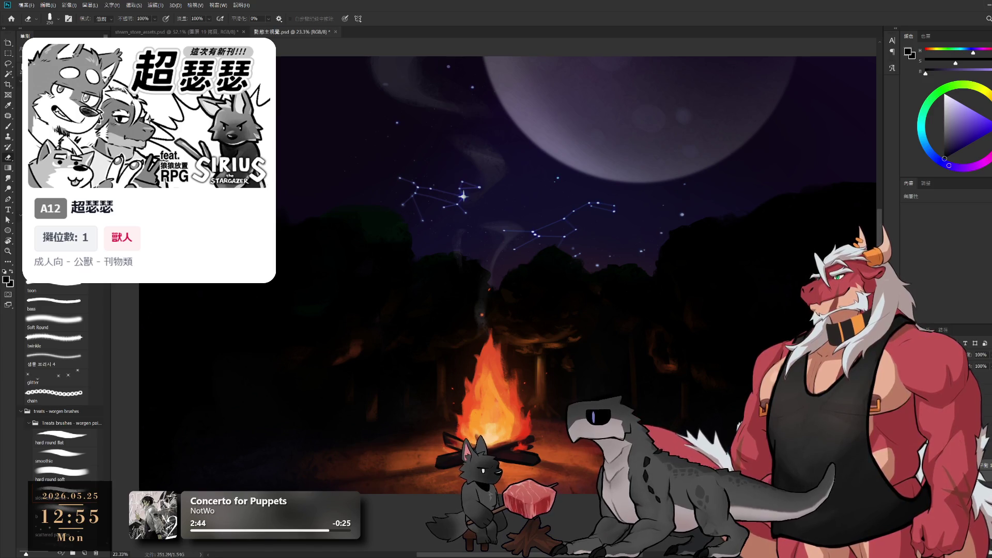
left_click(940, 382)
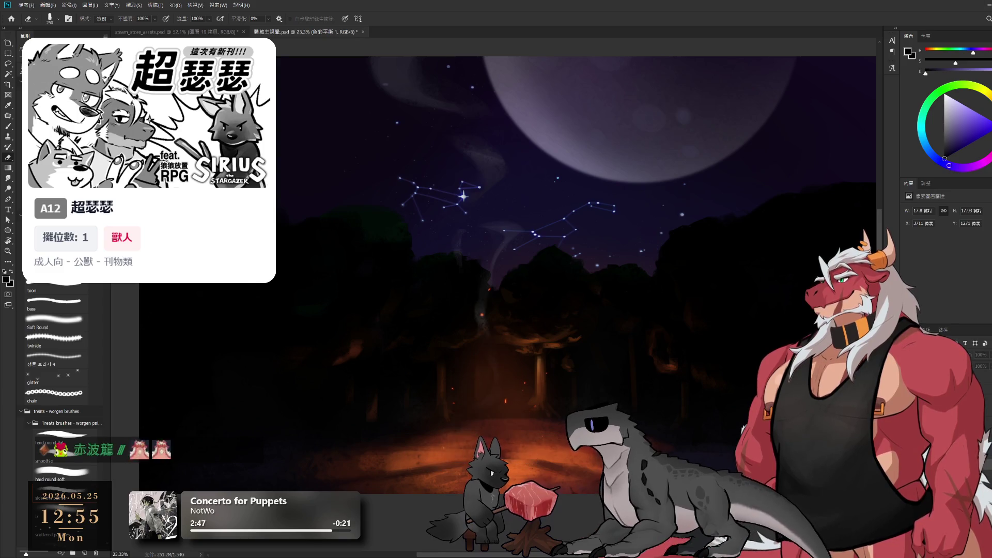
Step: Step between the 火堆 campfire and 主角 main character layers, ending on the colour balance layer
scroll(496, 289, "right", 2)
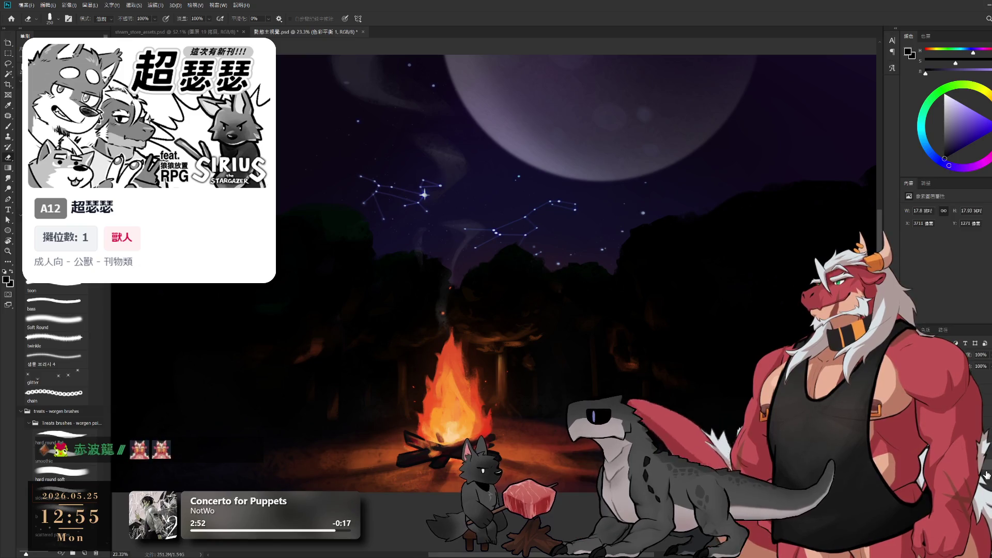
key("alt+bracketleft")
key("alt+bracketright")
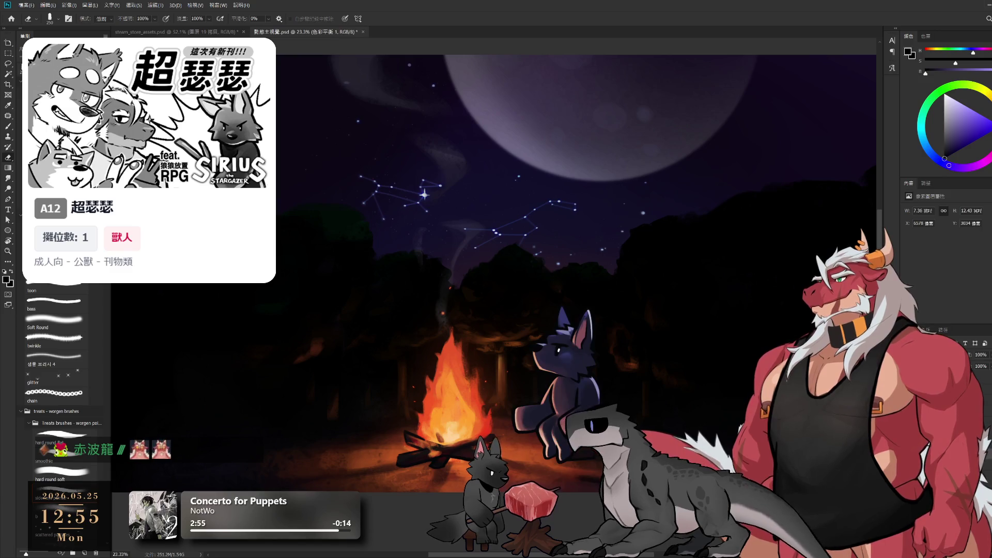
key("alt+bracketright")
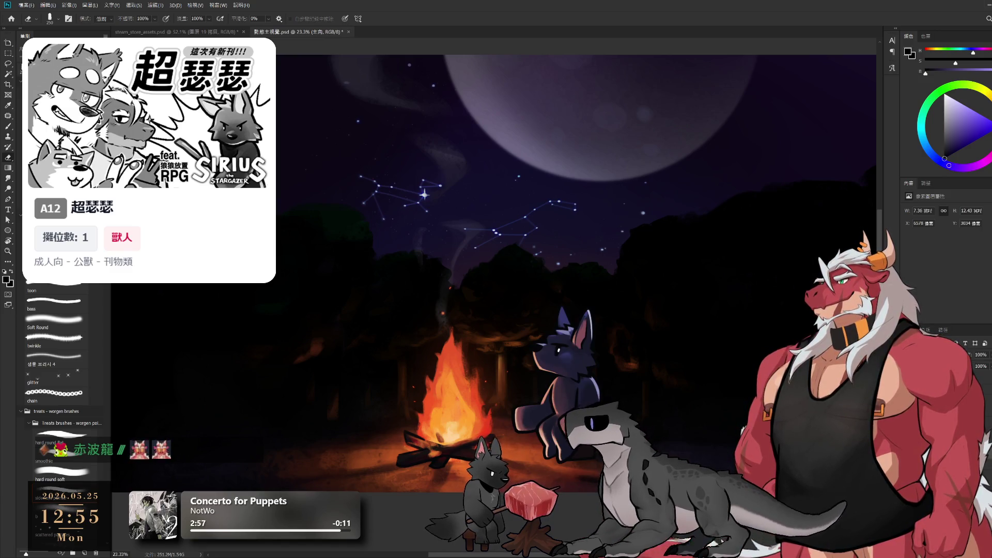
key("alt+bracketleft")
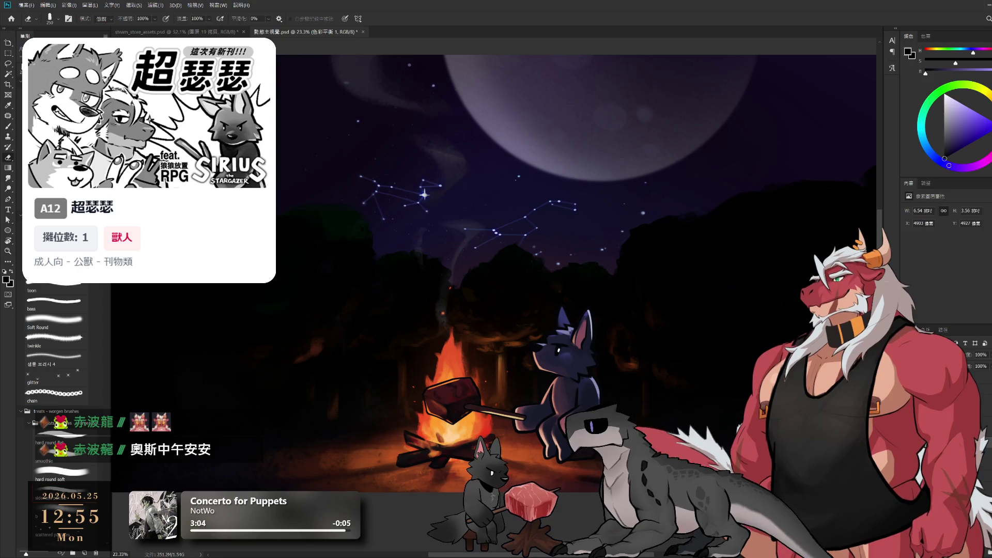
key("alt+bracketleft")
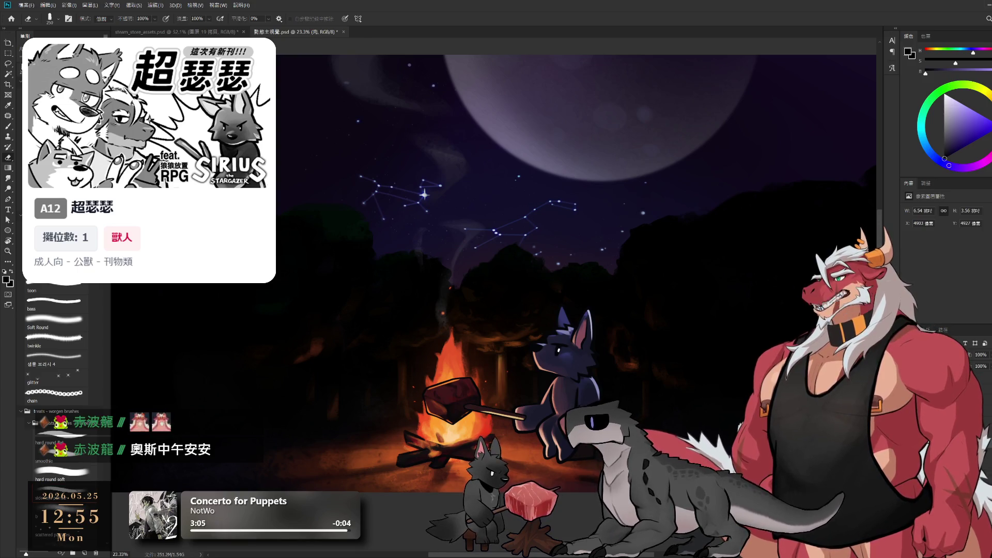
key("alt+bracketleft")
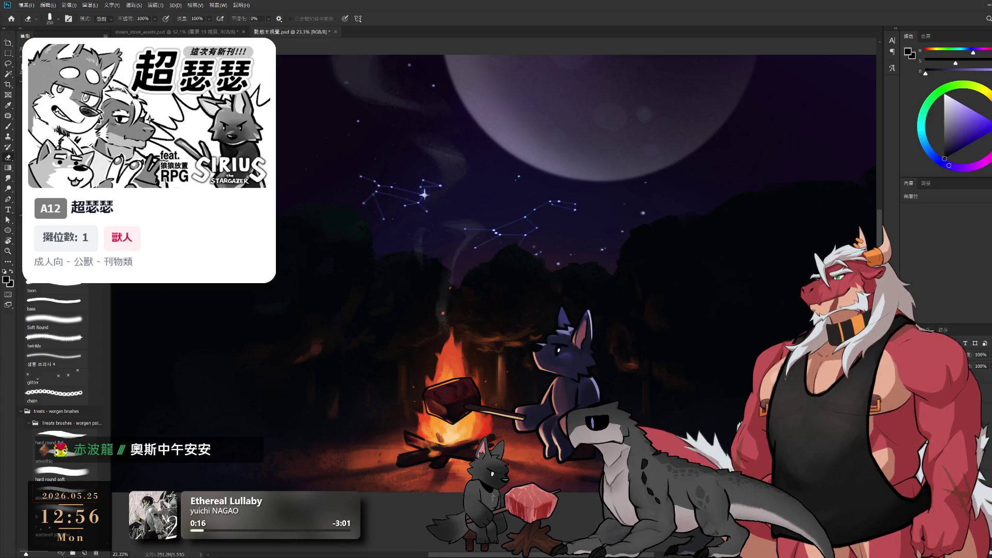
Step: Add a new Color Balance adjustment layer with the layer itself targeted rather than its mask
left_click(956, 377)
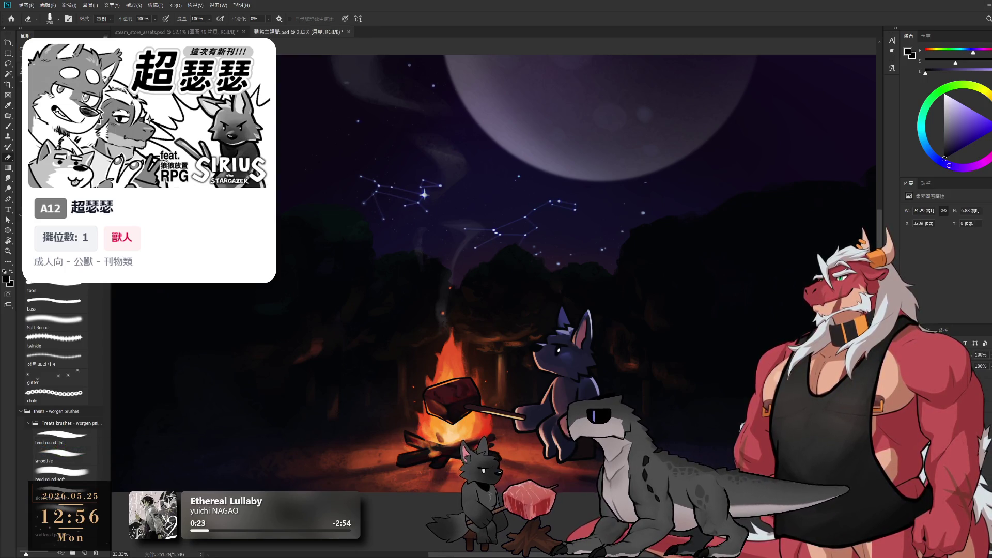
left_click(956, 516)
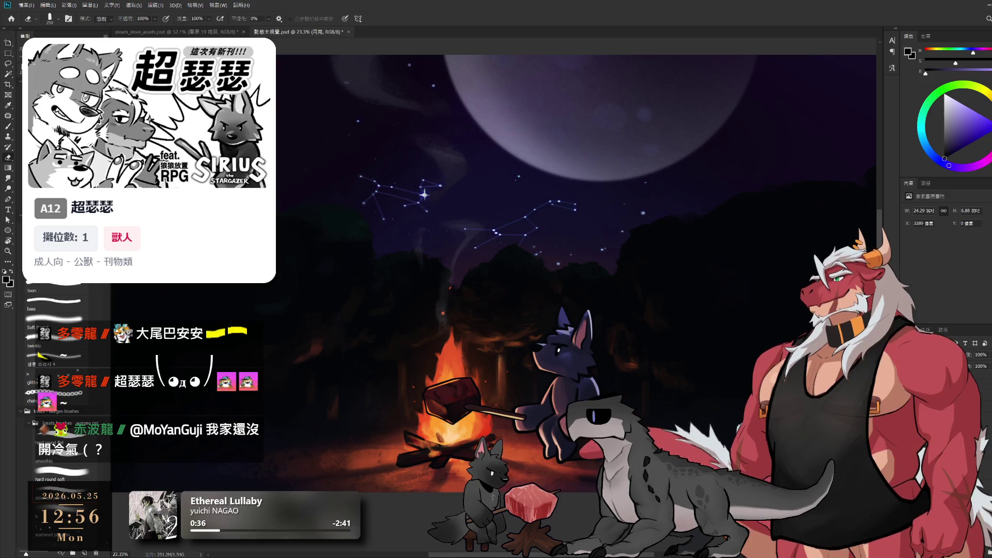
key("ctrl+b")
key("ctrl+2")
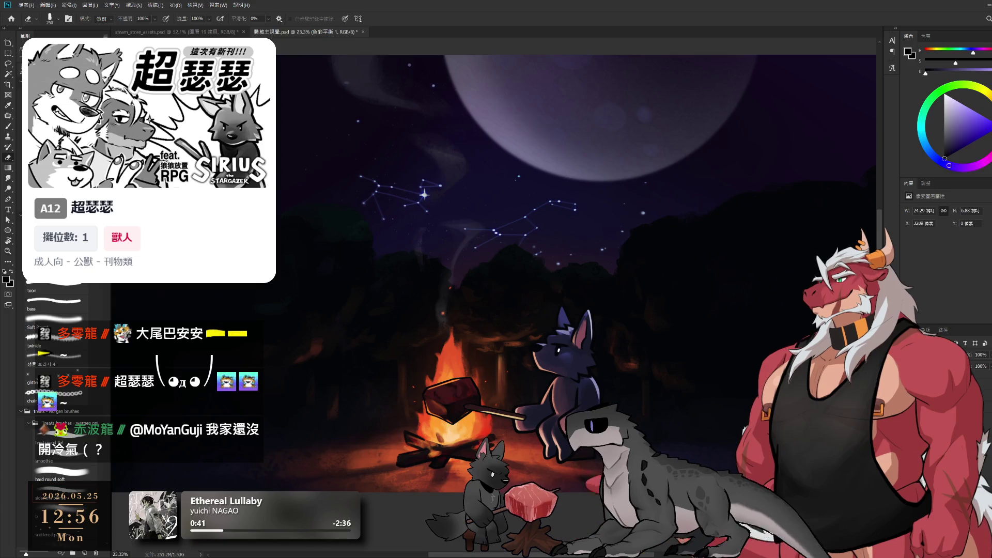
Step: Step through the layers past 月亮 down to the 背景 background layer, toggling its selection
key("alt+bracketleft")
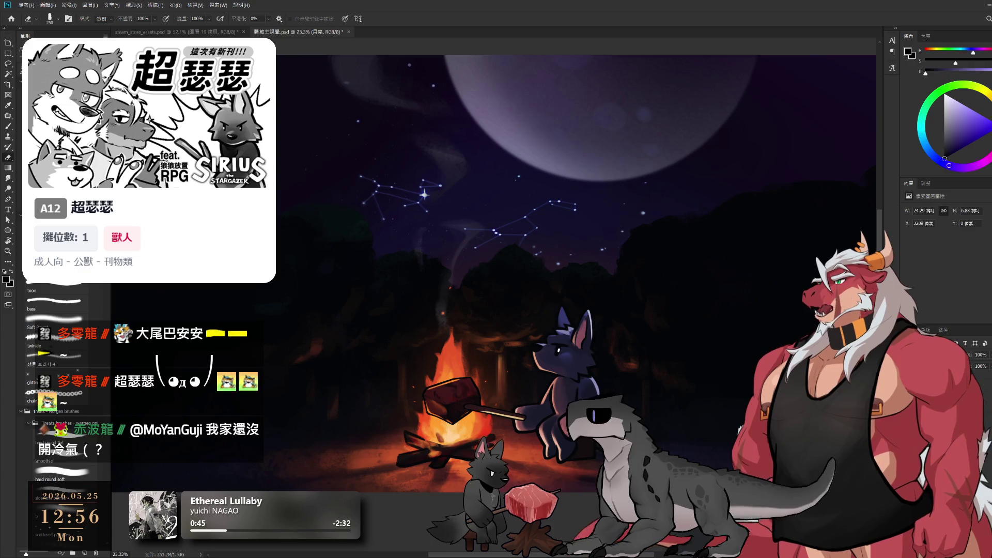
key("alt+bracketright")
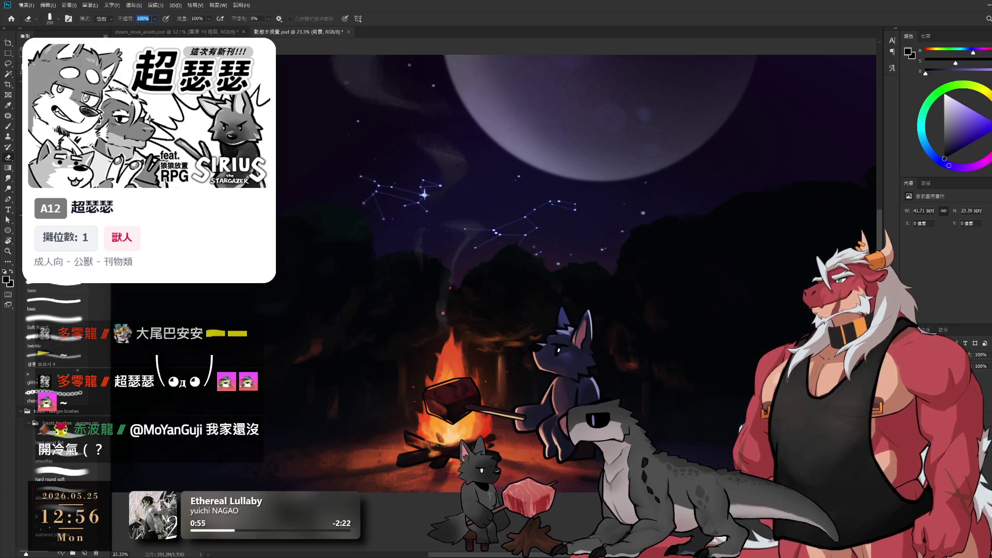
key("alt+bracketleft")
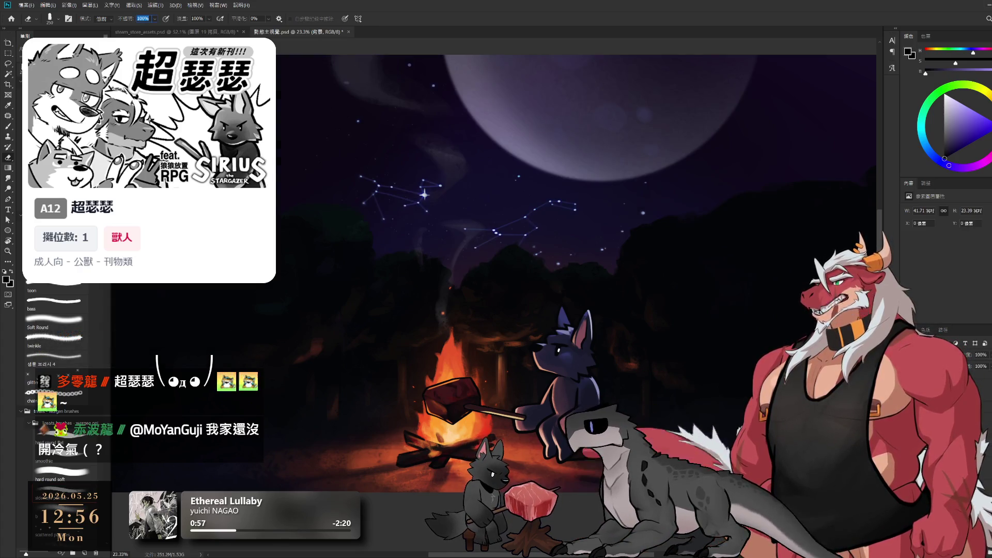
key("ctrl+alt+a")
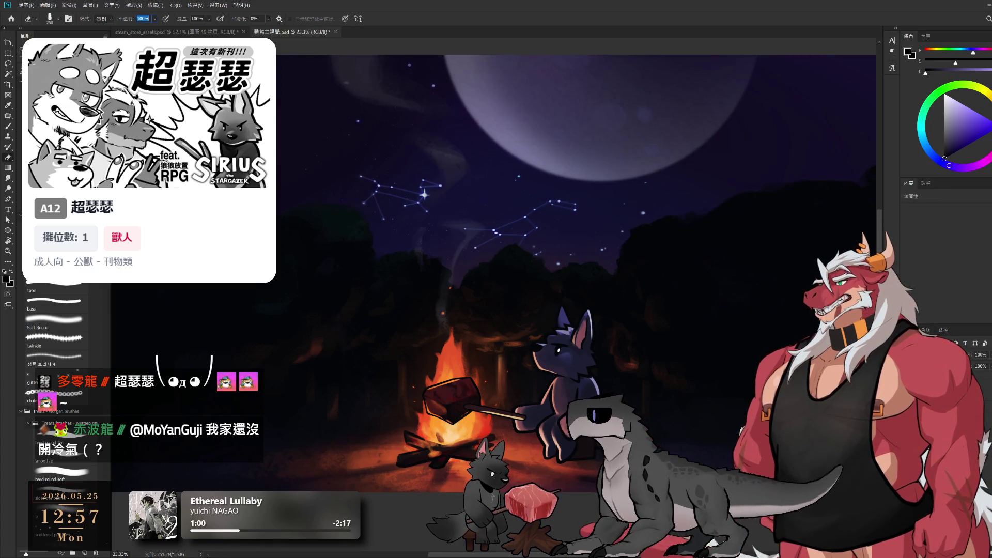
key("alt+bracketleft")
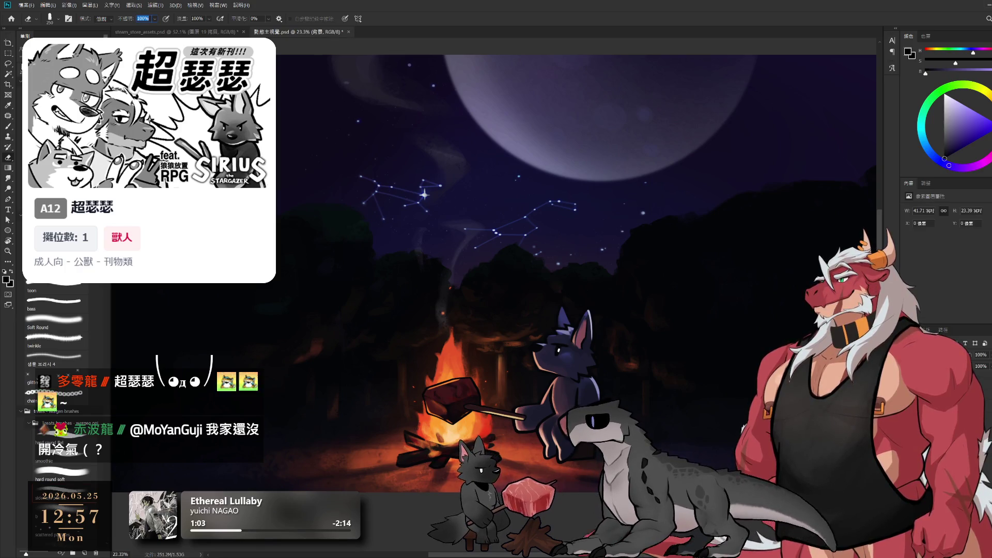
key("ctrl+alt+a")
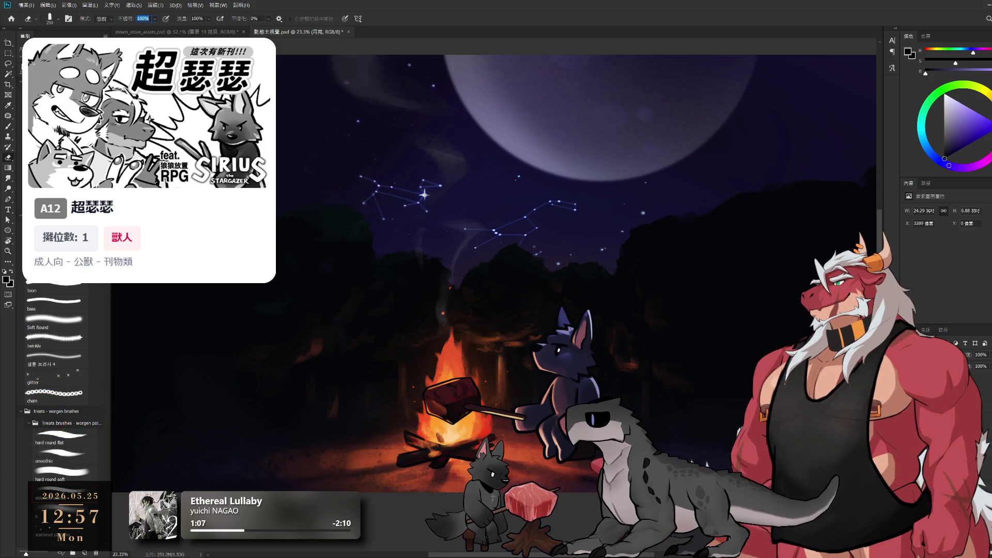
key("alt+bracketleft")
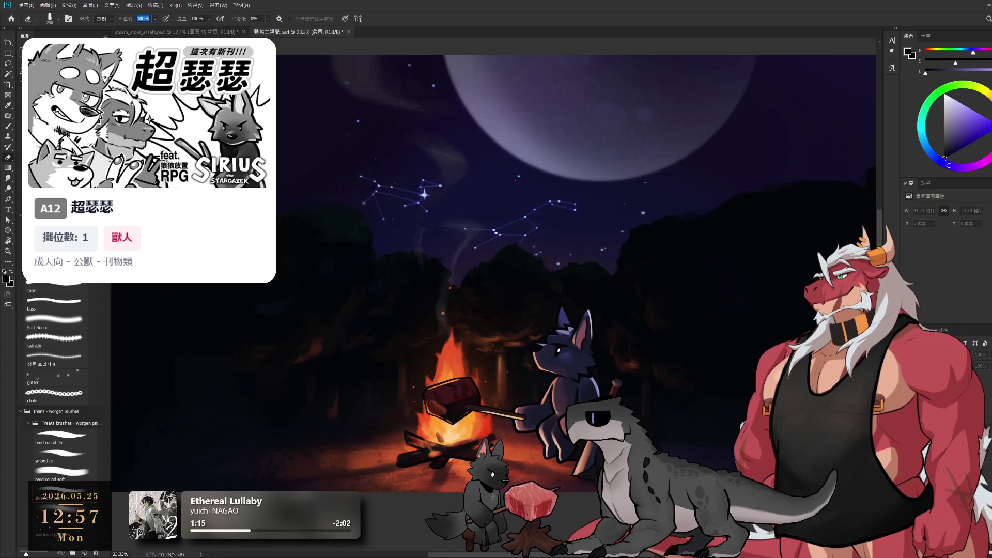
Step: Move up through the 群組 7 group to the 圓光 glow layer
key("alt+bracketright")
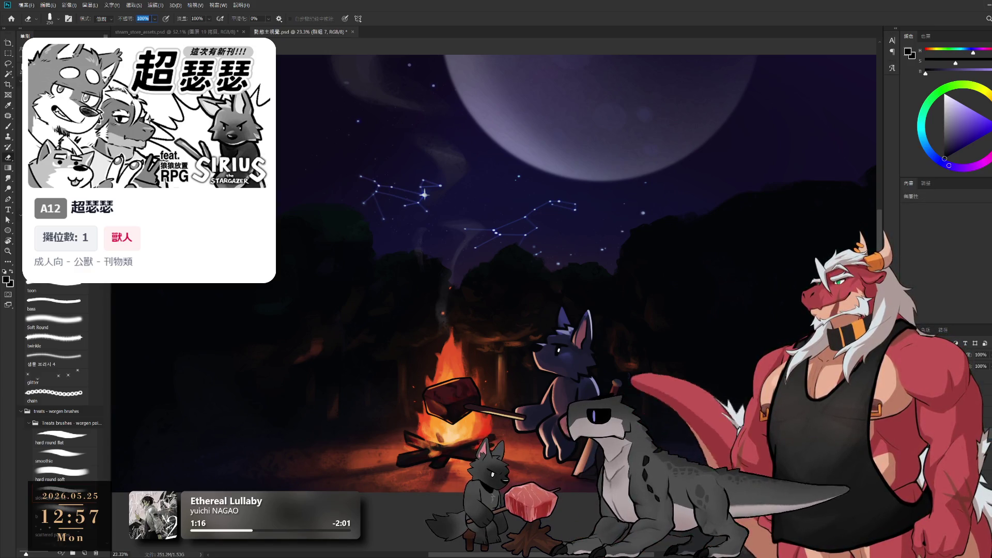
key("alt+bracketright")
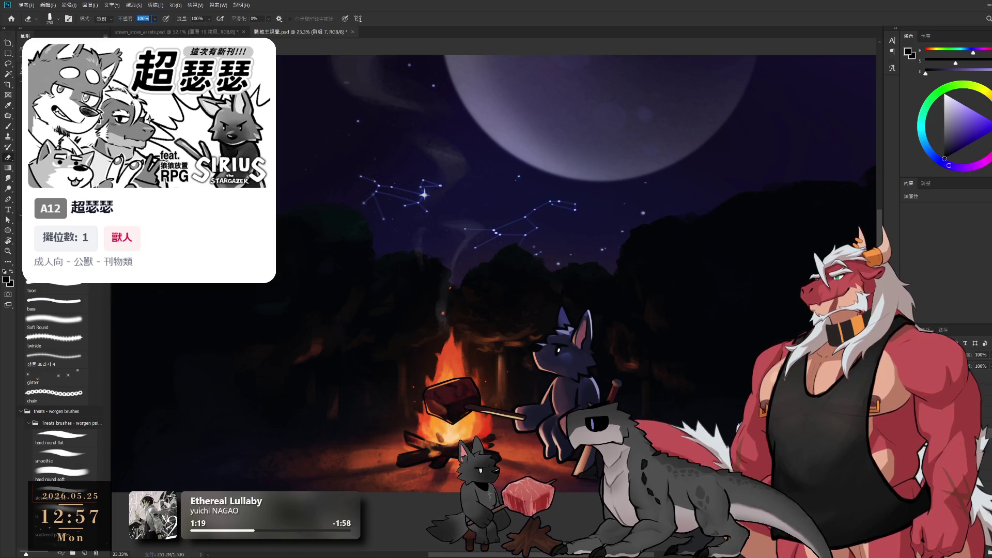
scroll(669, 349, "down", 2)
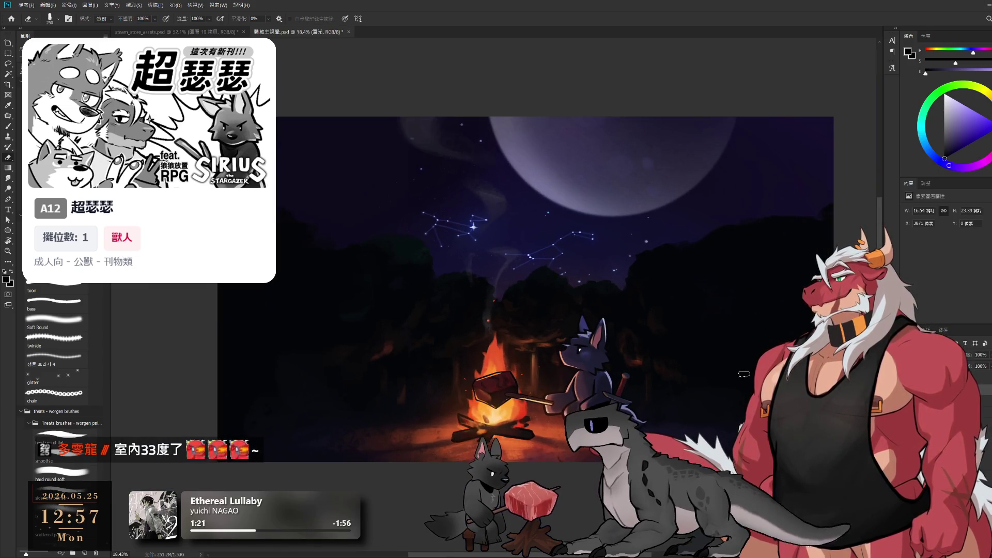
Step: On the 圓光 layer, pick a slightly brighter glow colour and dab soft glow near the moon
left_click(986, 389)
key("alt+bracketleft")
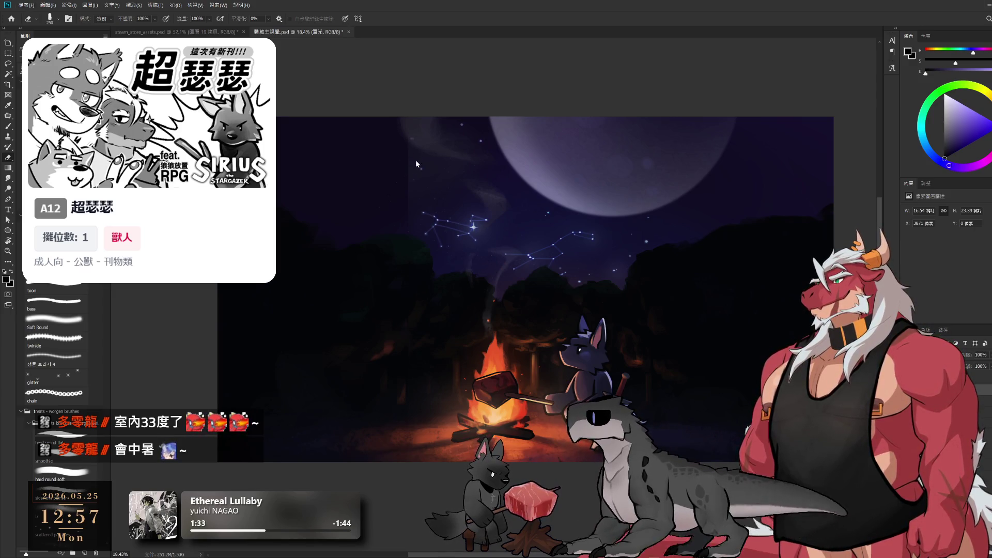
key("b")
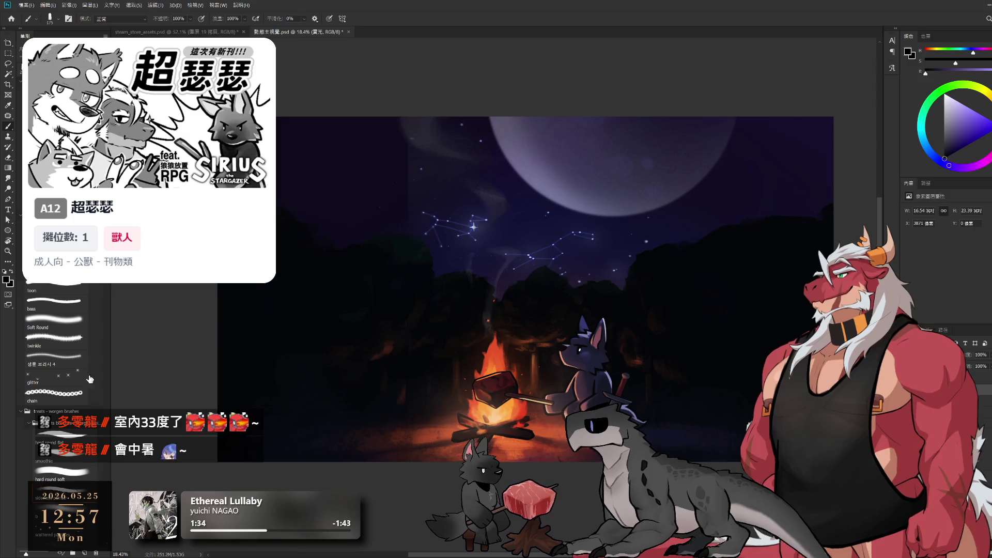
key("bracketleft")
key("bracketleft")
key("bracketleft")
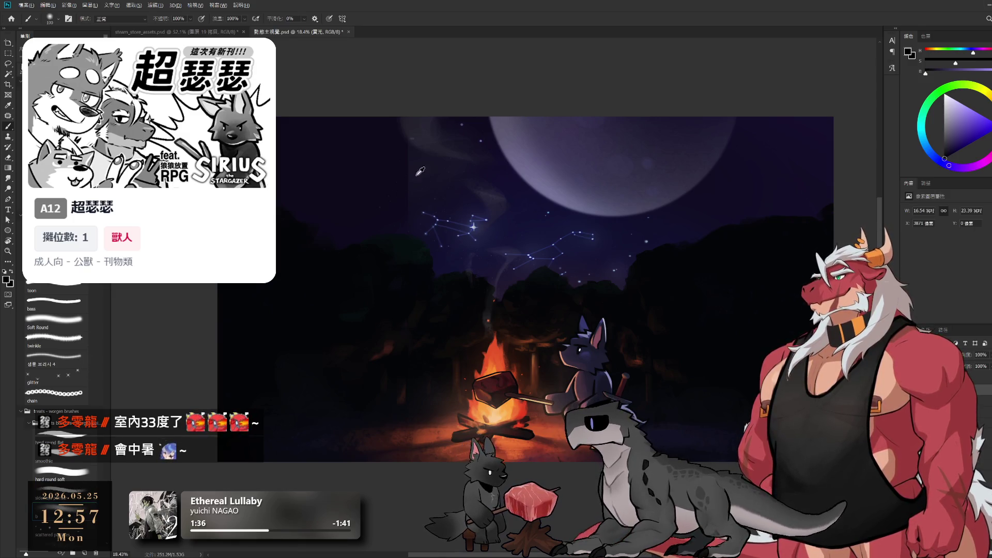
left_click(418, 76, "alt")
key("bracketright")
key("bracketright")
key("bracketright")
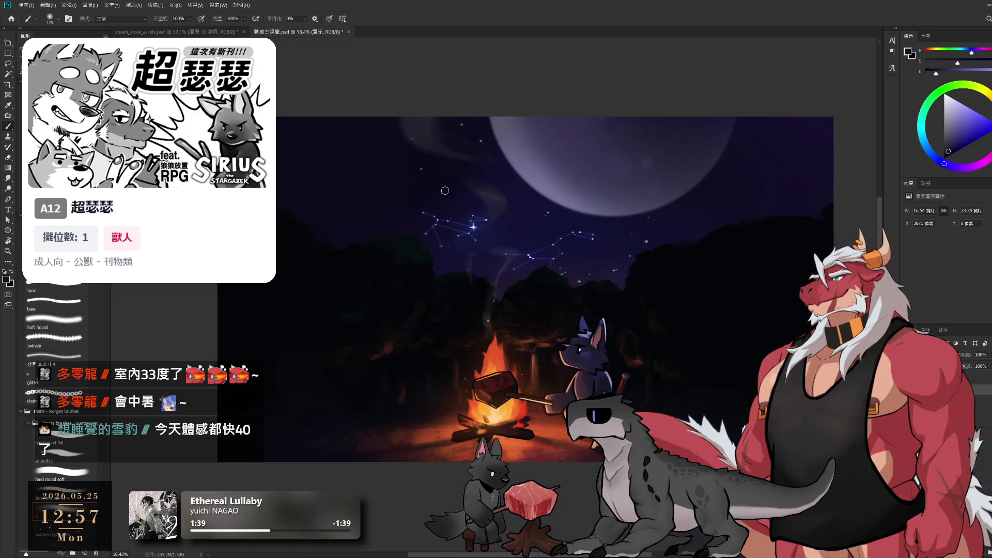
left_click(403, 238)
Step: Paint broad soft glow over the upper-left sky with a huge brush
key("e")
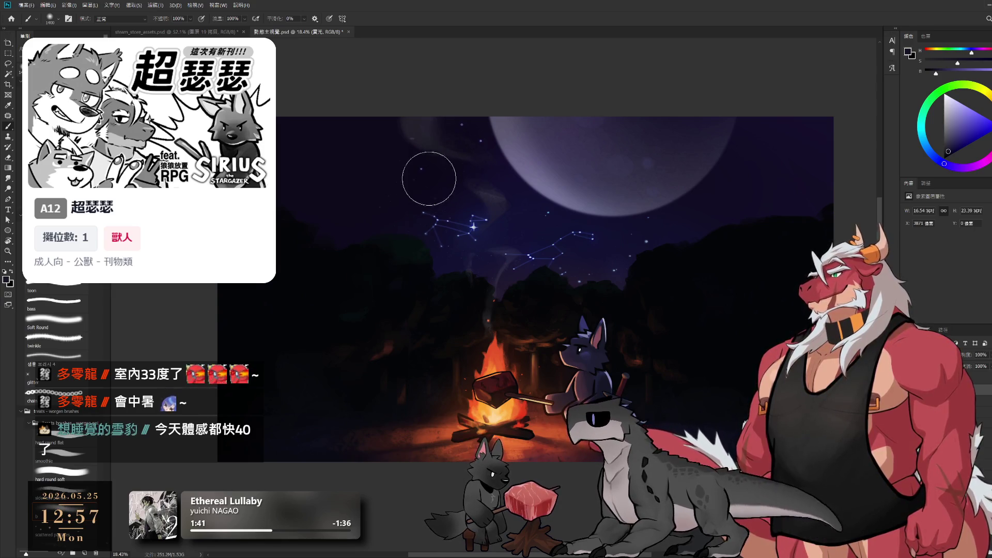
key("bracketright")
key("bracketright")
key("bracketright")
key("b")
left_click_drag(399, 100, 414, 199)
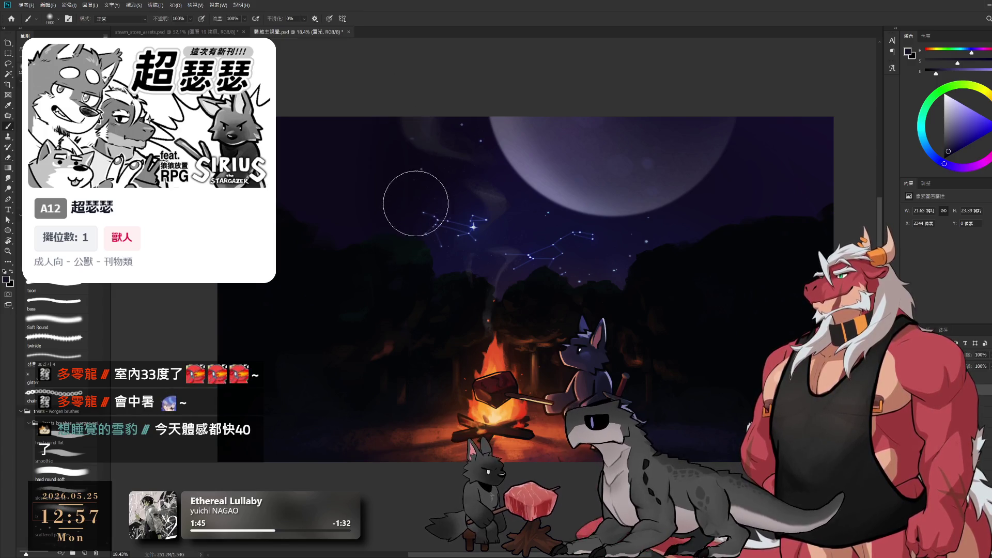
left_click_drag(404, 133, 331, 182)
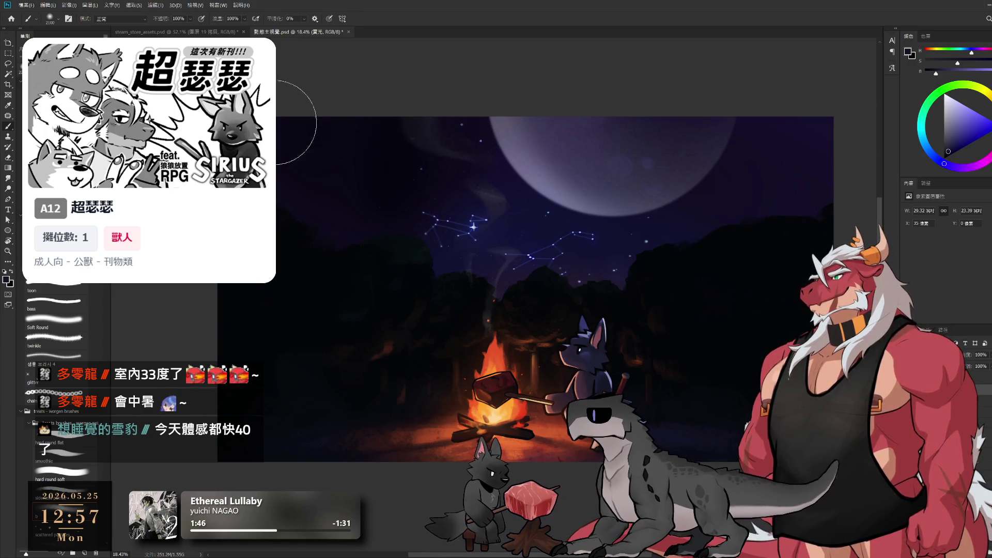
Step: Spread the glow across the sky toward the right with an even larger brush, then view the whole painting
key("bracketright")
key("bracketright")
key("bracketright")
key("bracketright")
key("bracketright")
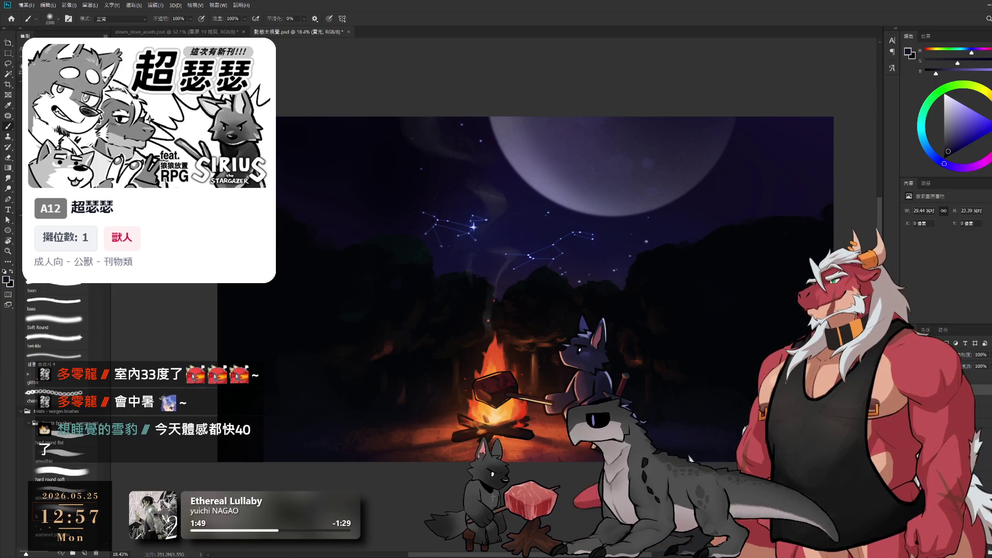
left_click_drag(719, 188, 868, 160)
key("bracketright")
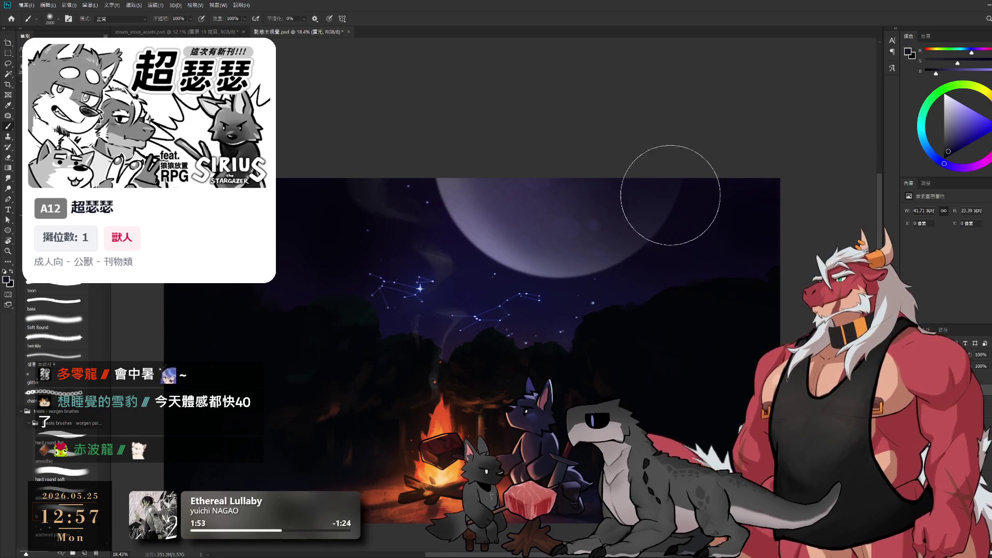
key("bracketright")
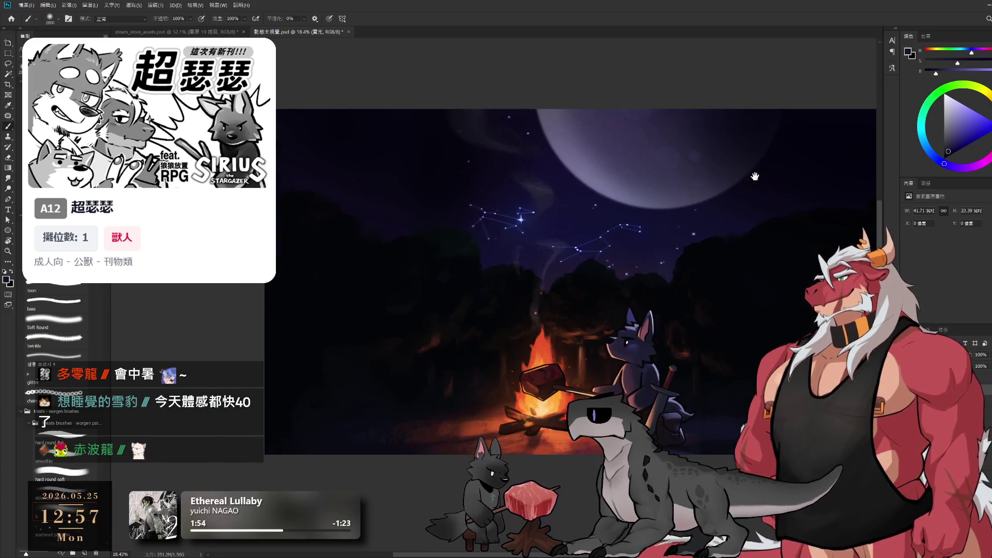
left_click_drag(661, 326, 638, 332)
key("bracketright")
key("bracketright")
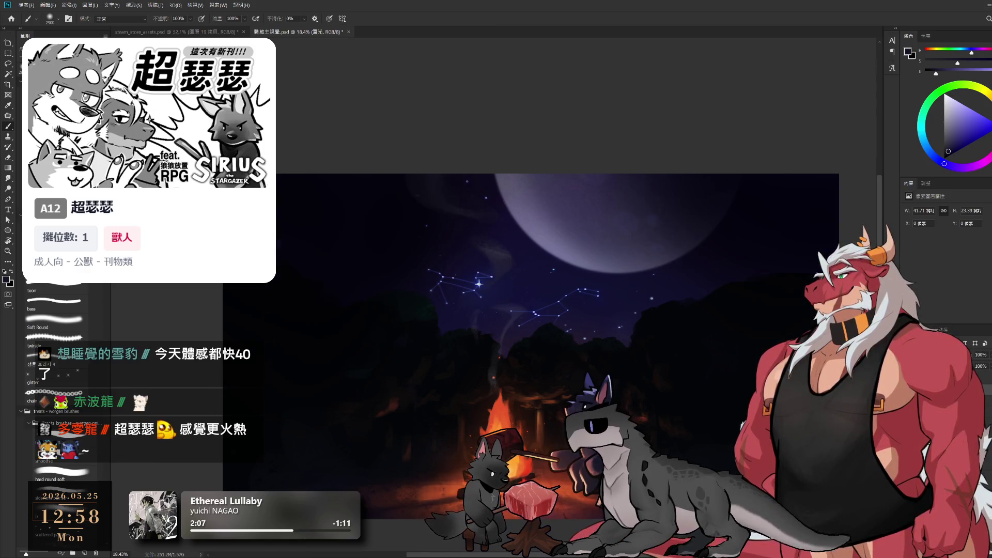
left_click_drag(598, 357, 570, 363)
scroll(570, 362, "up", 5)
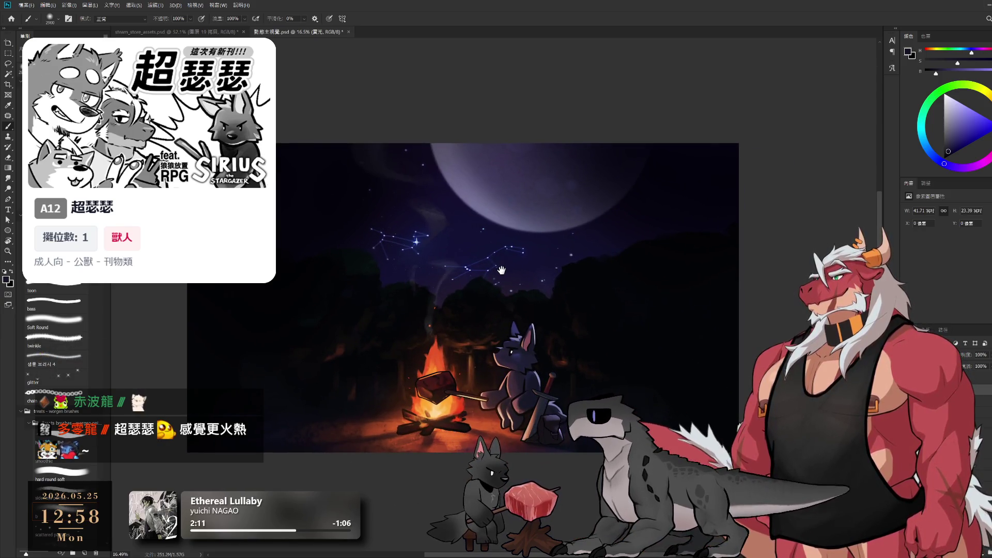
Step: Lasso the sky above the treeline and copy it onto new layer 圖層 28
key("l")
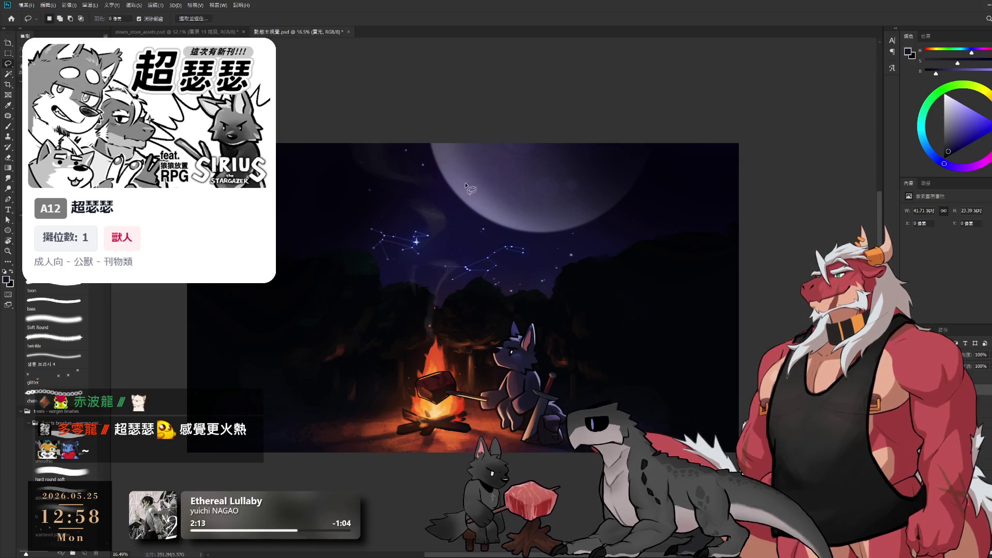
left_click_drag(409, 219, 595, 319)
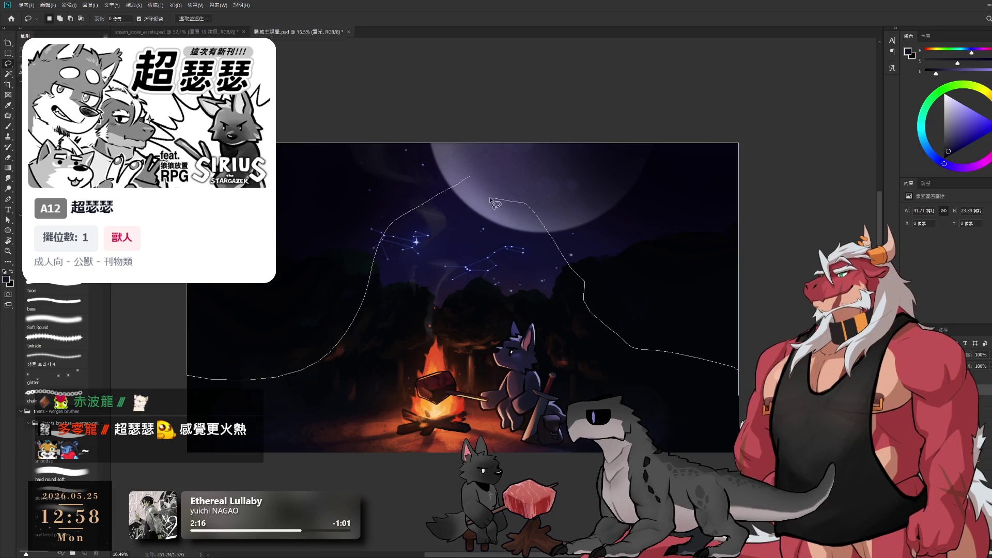
left_click_drag(491, 200, 455, 209)
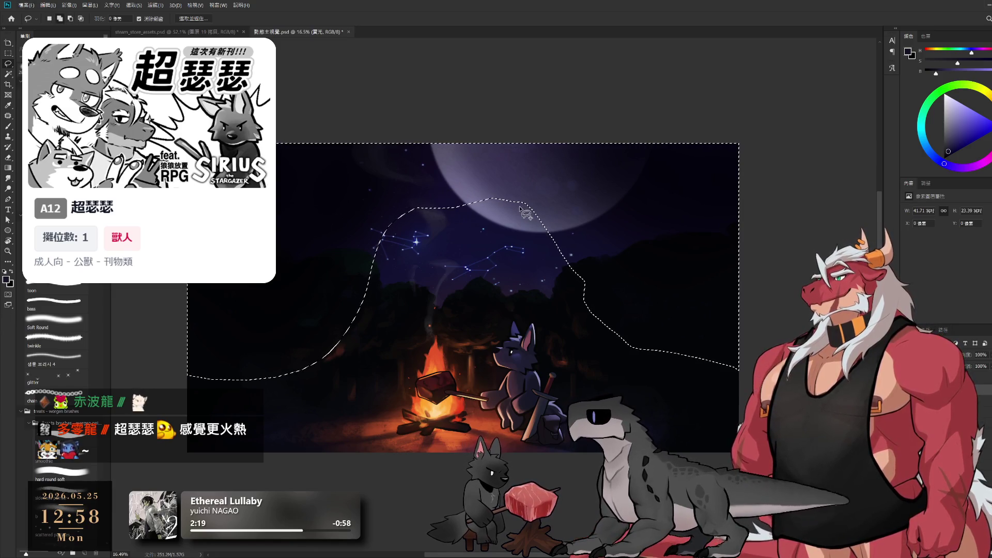
key("ctrl+j")
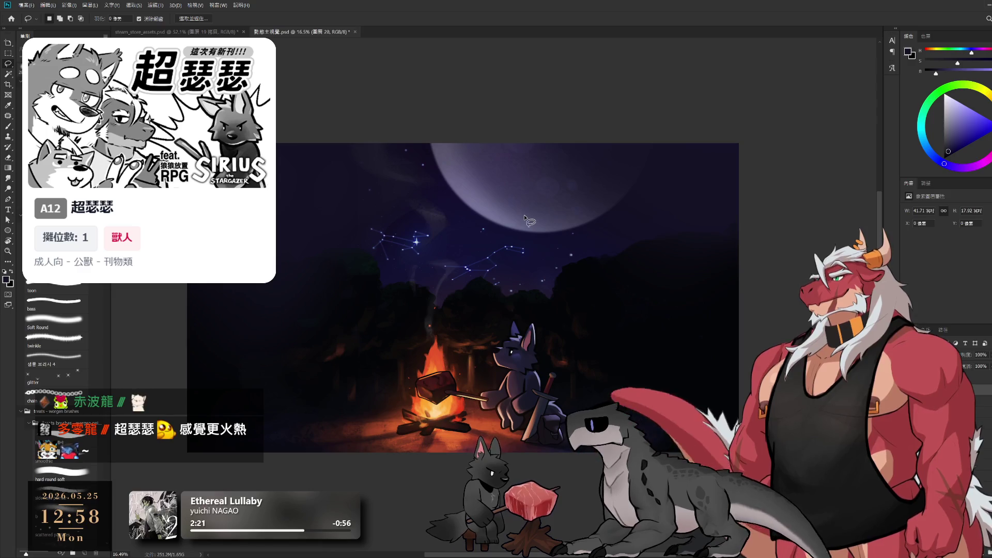
Step: Hide and show 圖層 28 to compare the brightened sky, then switch to the Eraser
key("shift+plus")
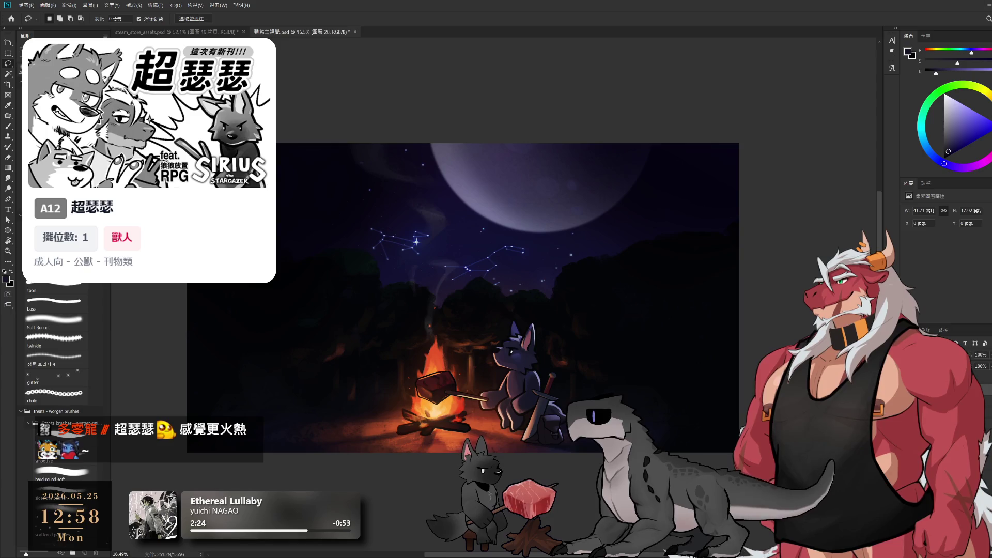
key("shift+plus")
key("shift+plus")
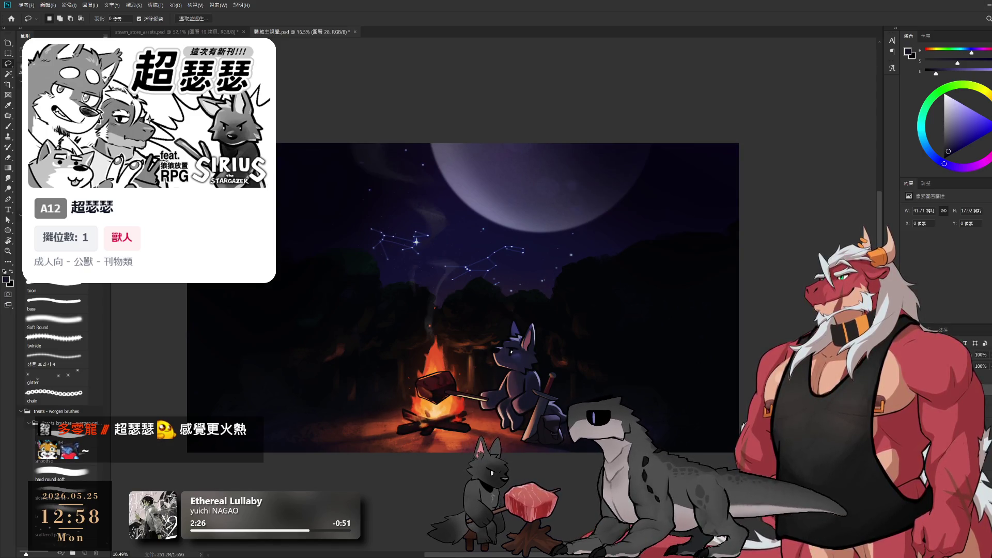
key("e")
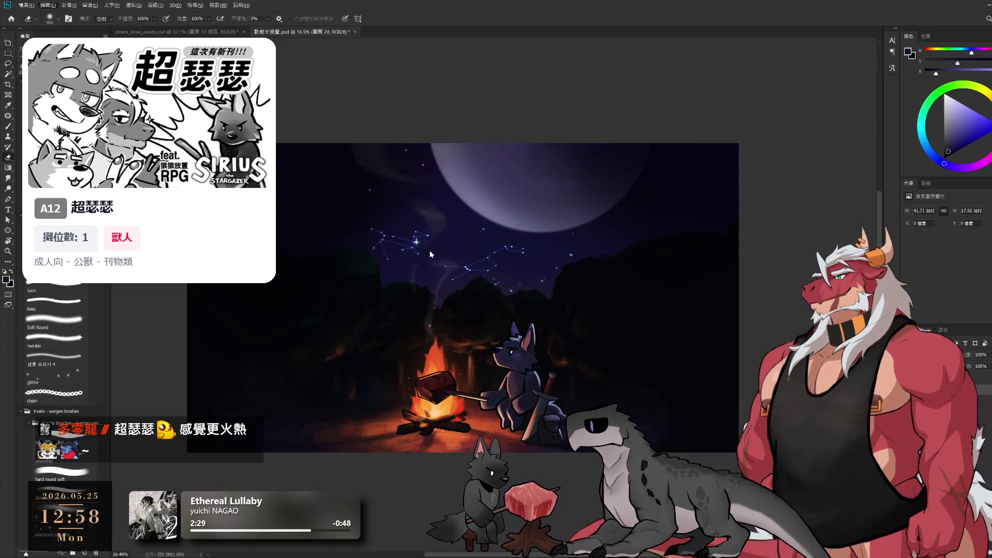
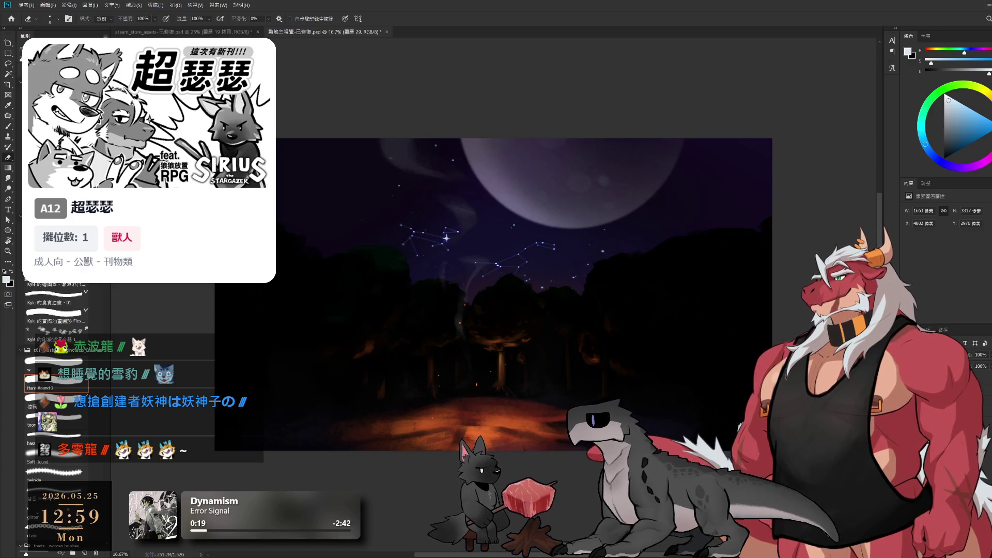
Step: Show the campfire group, compare it on and off, and add a Color Balance adjustment layer
key("ctrl+z")
key("ctrl+shift+z")
key("ctrl+z")
key("ctrl+shift+z")
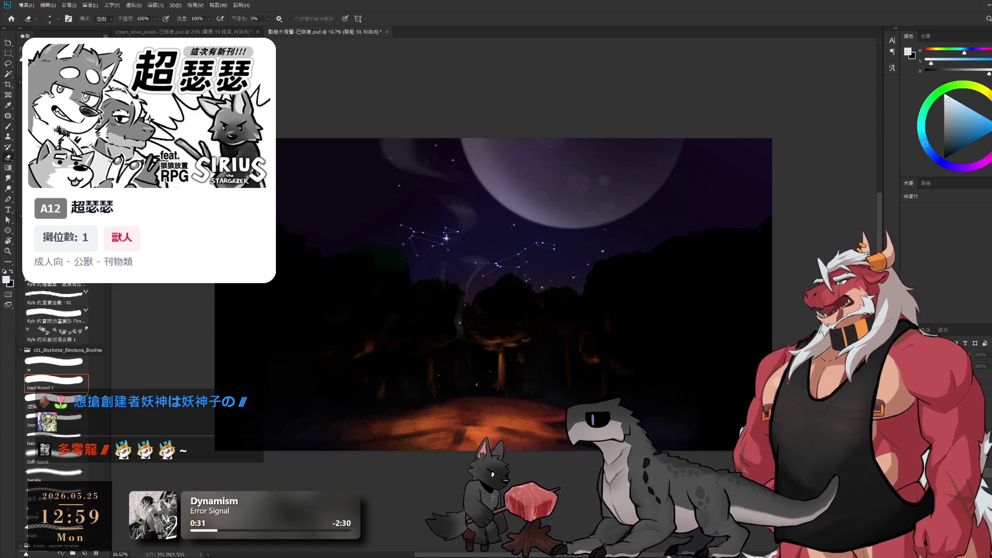
key("ctrl+b")
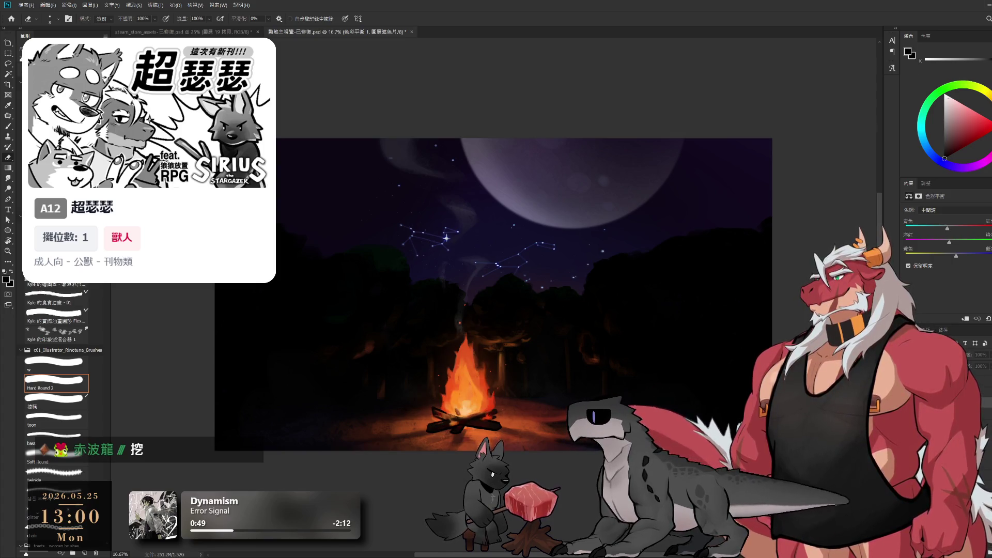
Step: Step through the campfire group, 火堆後光 and 圖層 7 layers to reveal the meat skewer over the fire
key("ctrl+g")
key("alt+bracketleft")
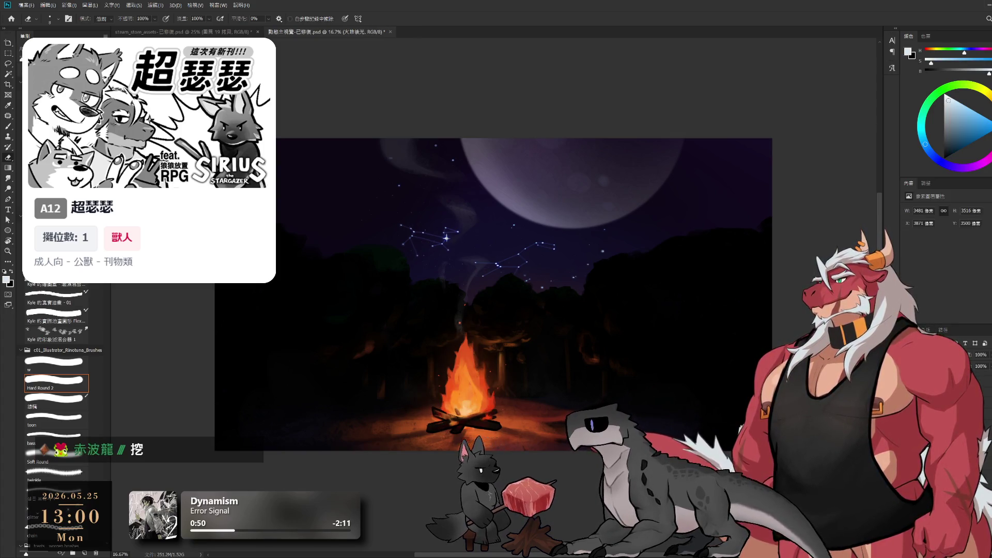
key("alt+bracketleft")
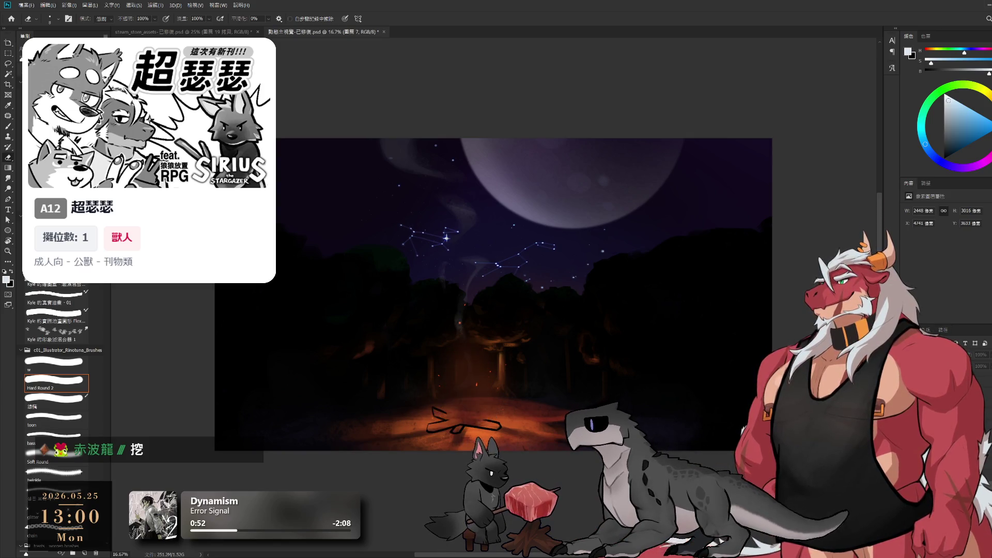
key("alt+bracketright")
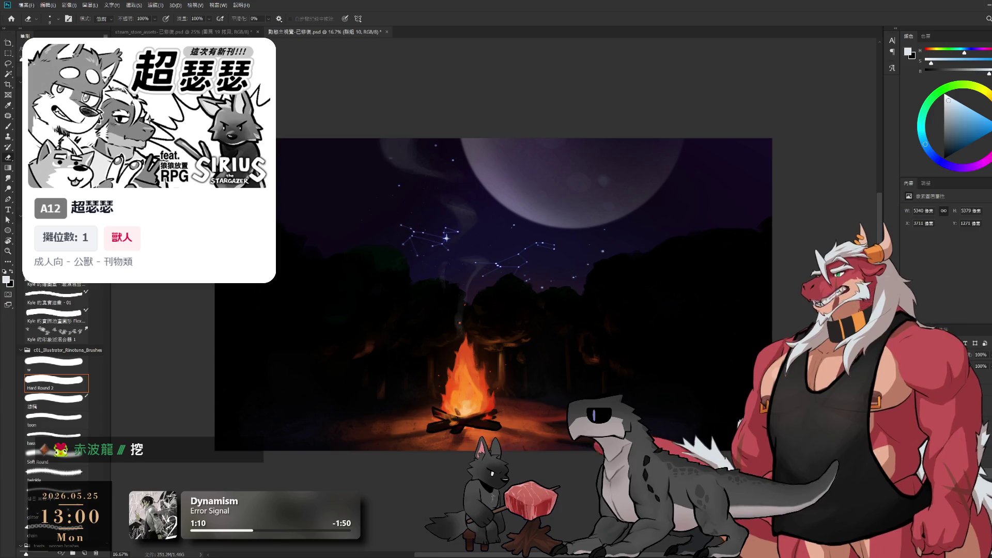
key("alt+bracketright")
key("alt+bracketright")
key("alt+bracketright")
key("alt+bracketright")
key("alt+bracketright")
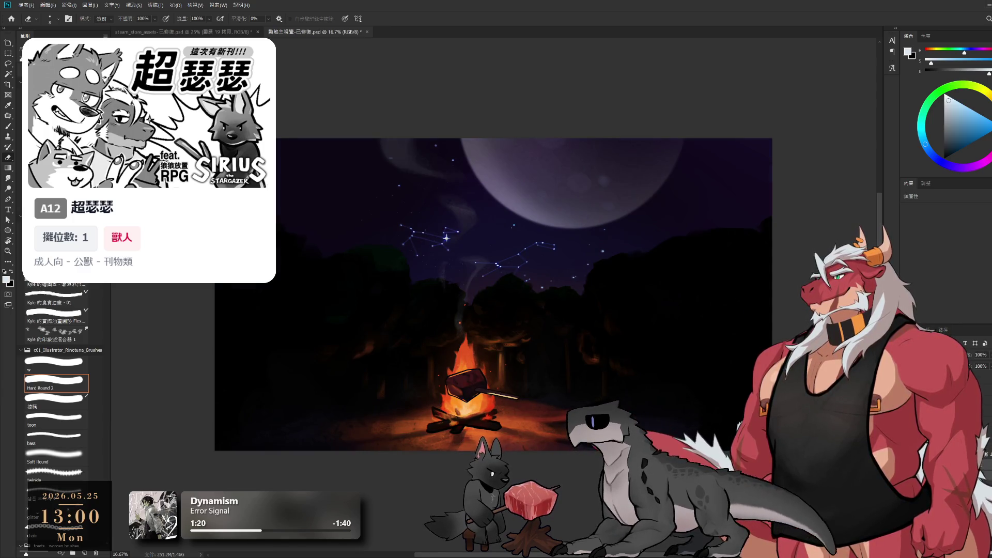
Step: Reveal the 主角 wolf character layer beside the campfire, holding the skewer over the flames
key("alt+bracketright")
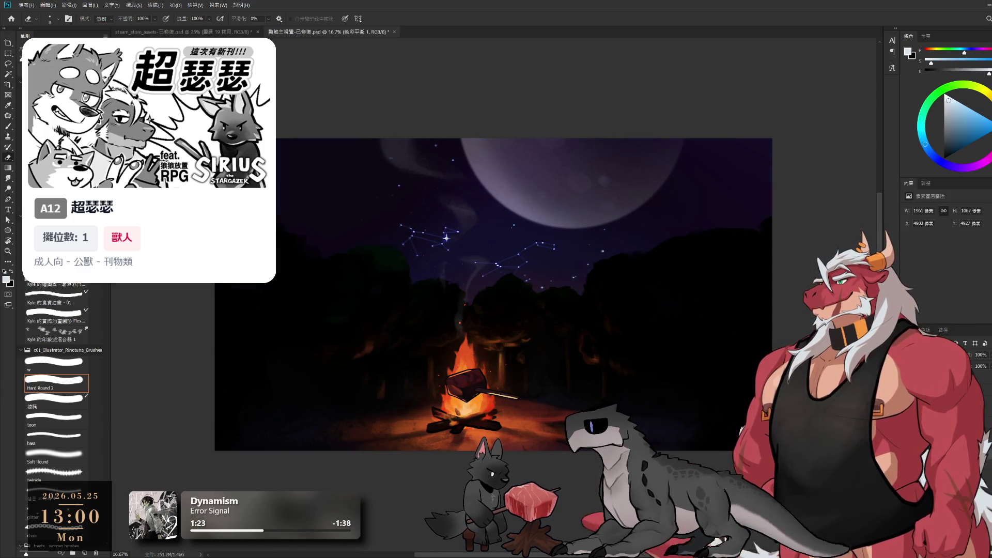
key("alt+bracketleft")
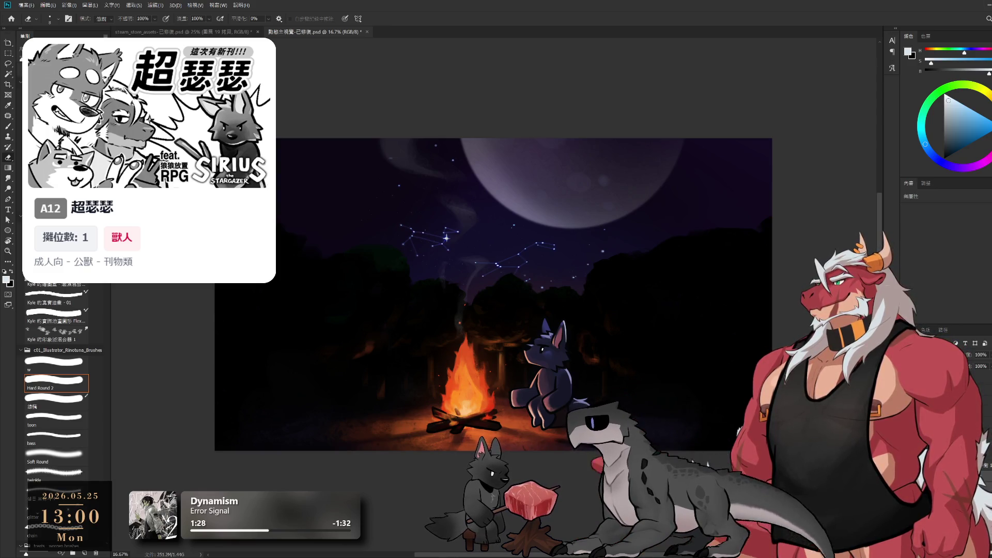
key("alt+bracketright")
key("alt+bracketleft")
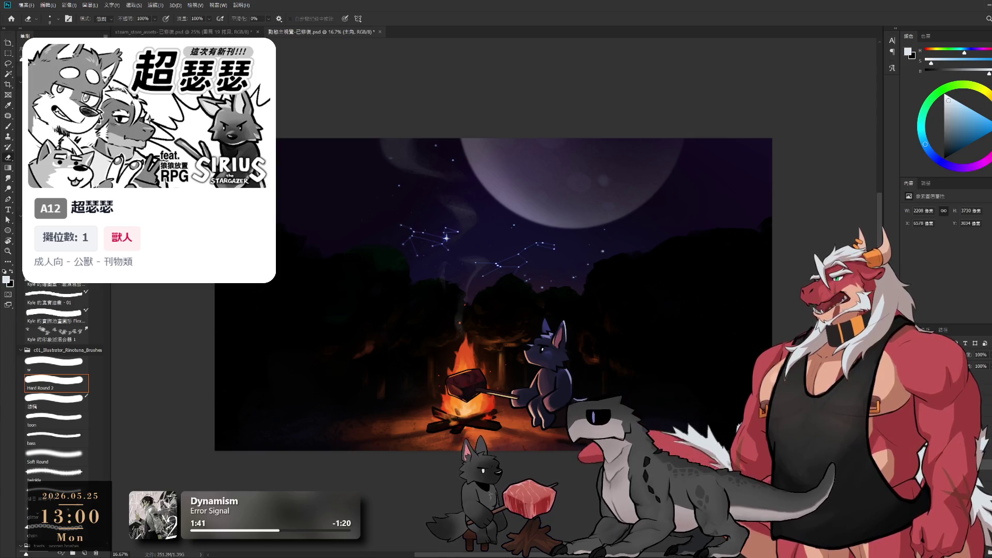
key("alt+bracketleft")
key("alt+bracketleft")
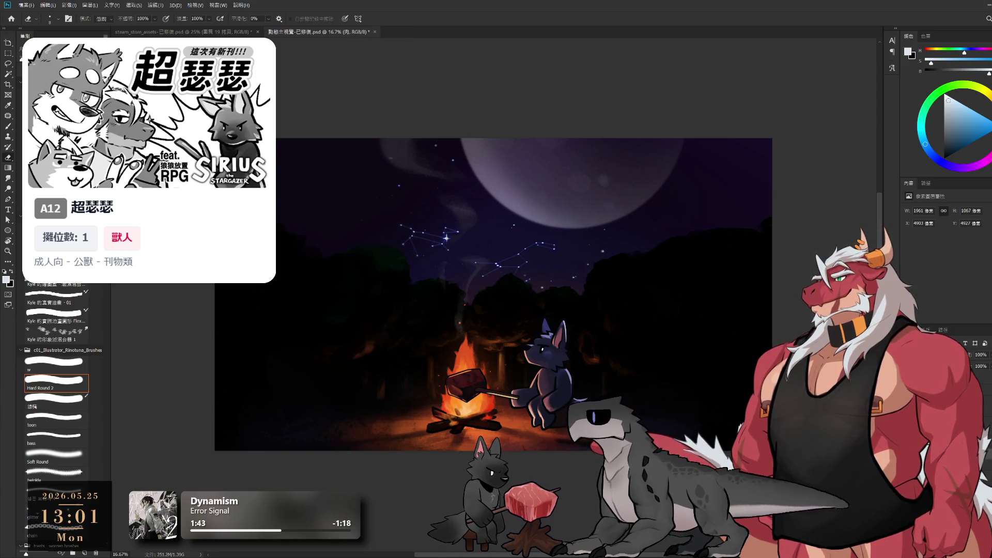
key("alt+bracketleft")
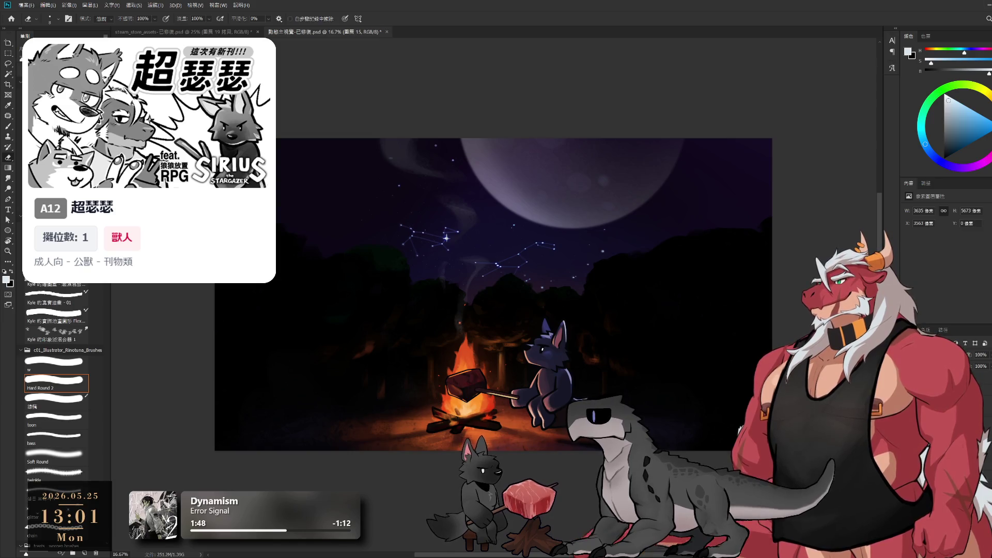
key("ctrl+d")
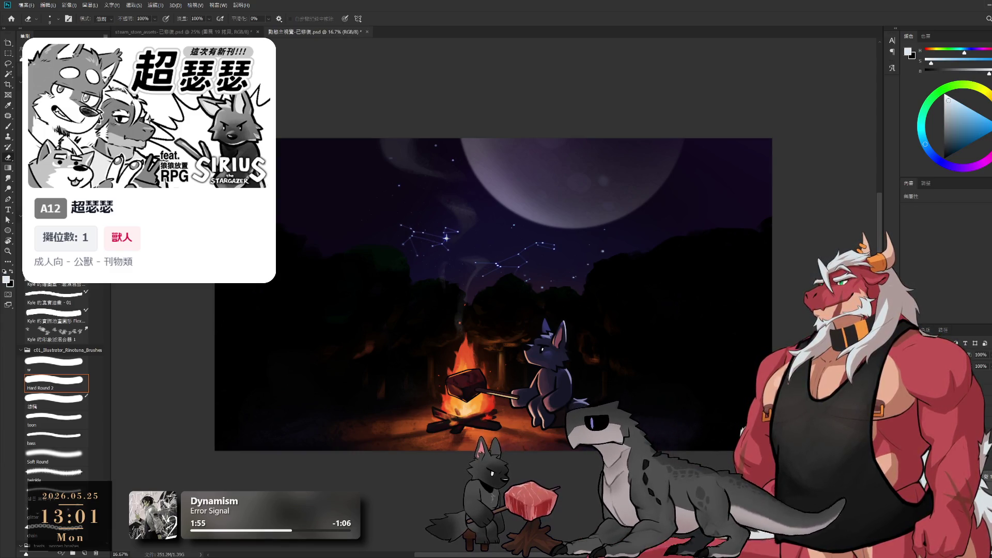
key("alt+bracketright")
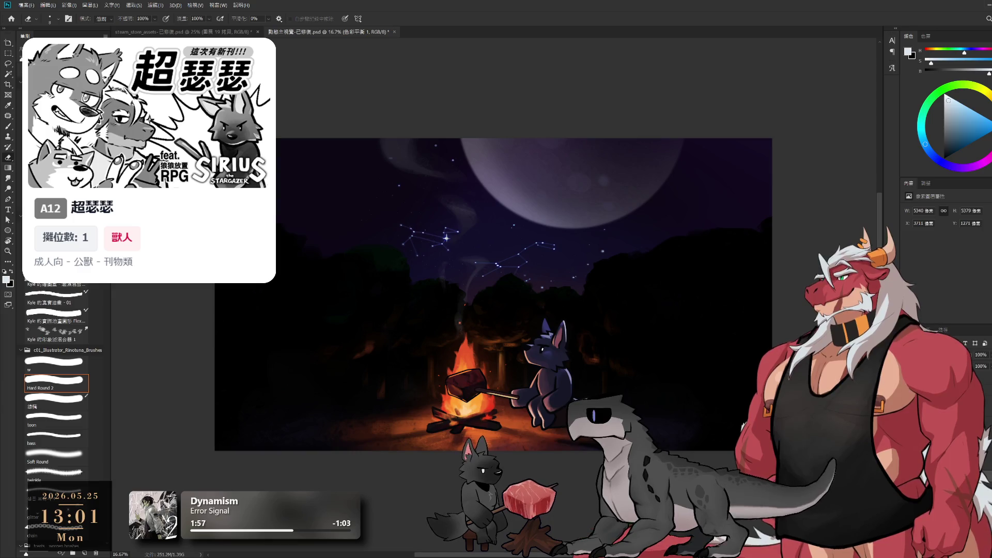
key("alt+bracketleft")
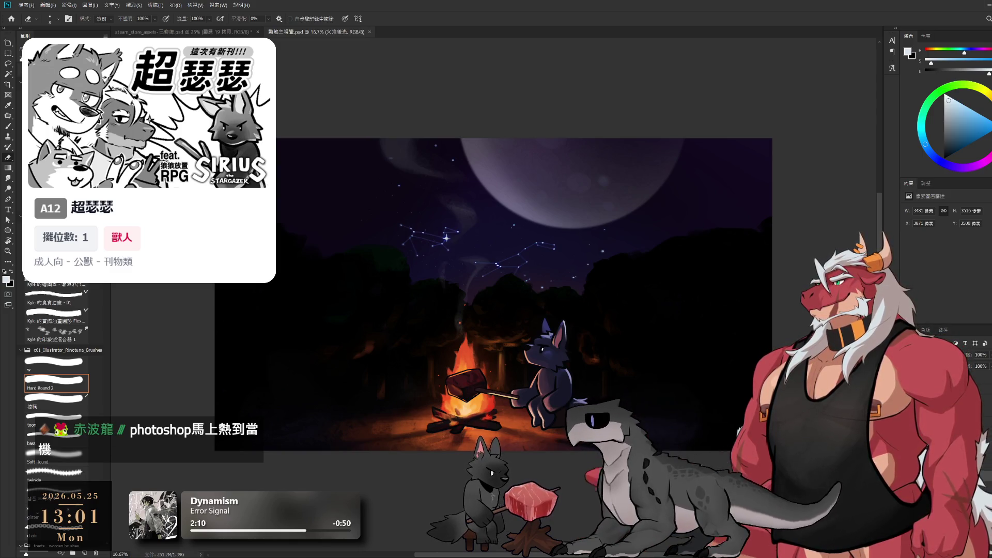
key("ctrl+v")
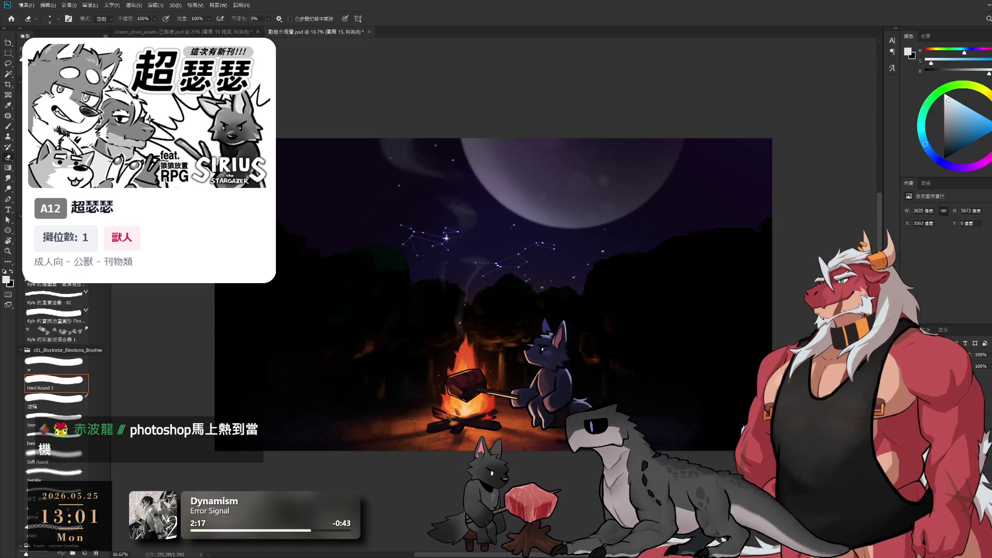
key("Return")
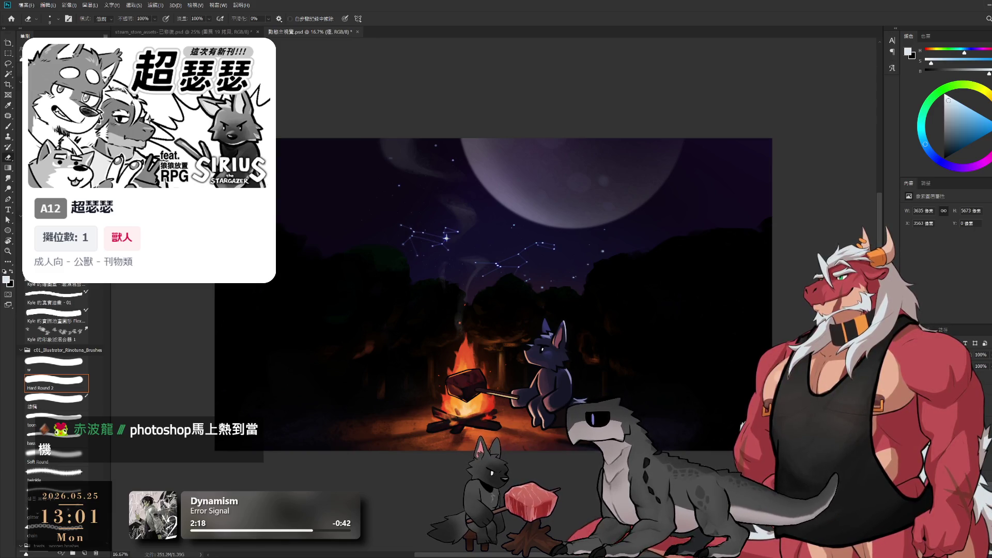
key("ctrl+g")
key("alt+bracketright")
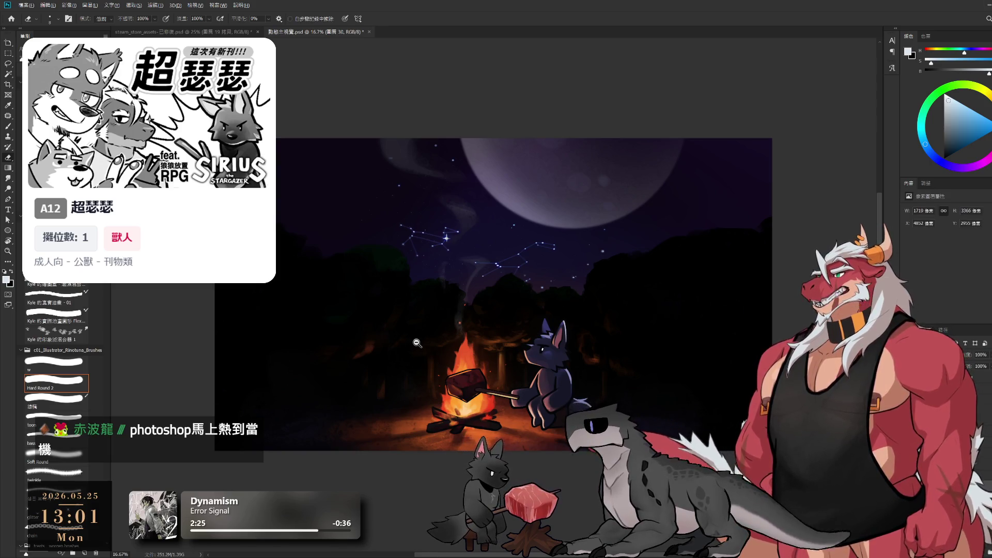
scroll(417, 343, "up", 3)
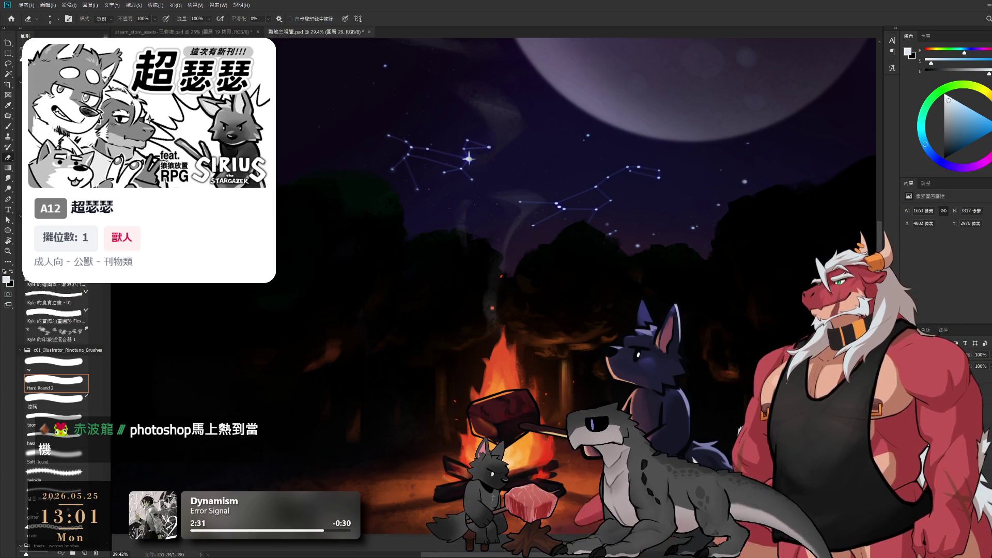
key("alt+]")
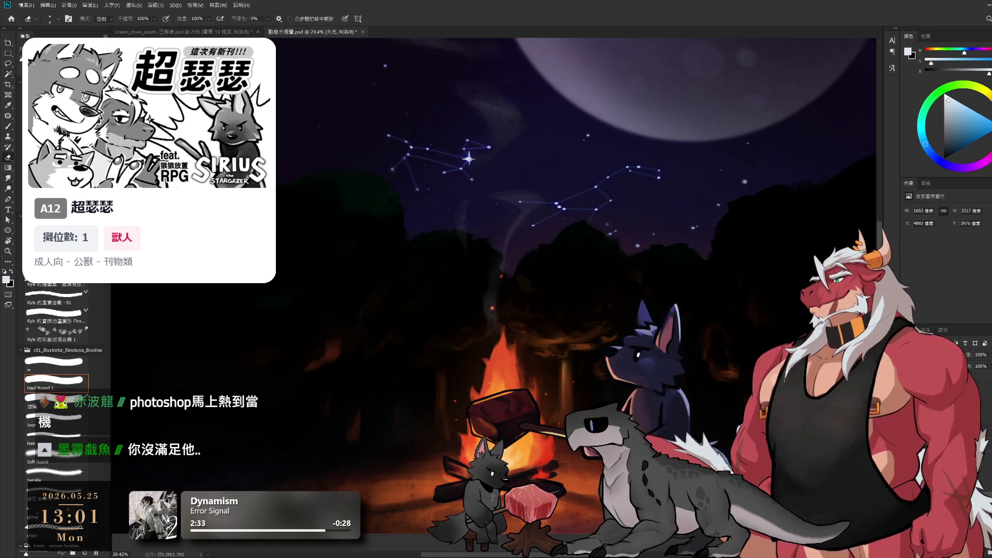
key("alt+]")
key("h")
key("e")
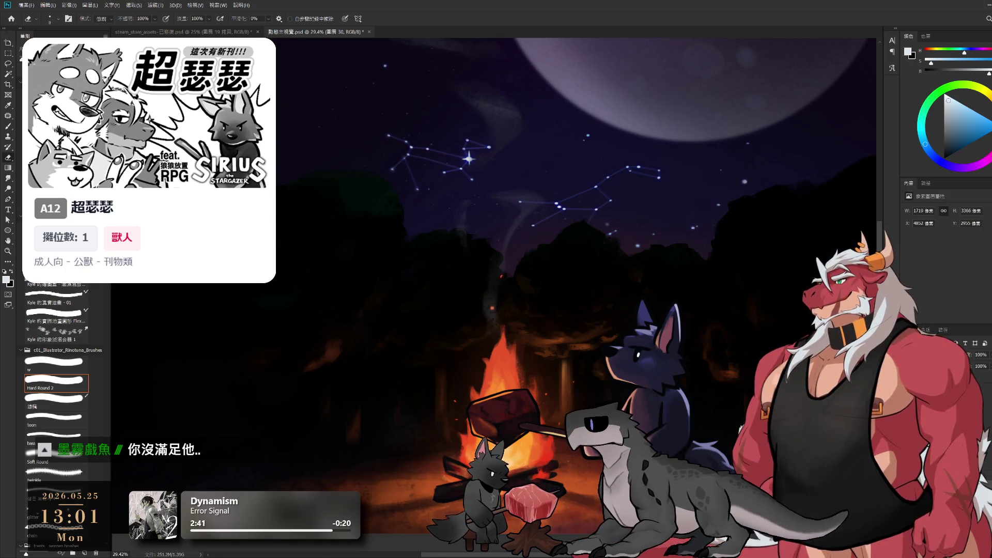
key("alt+[")
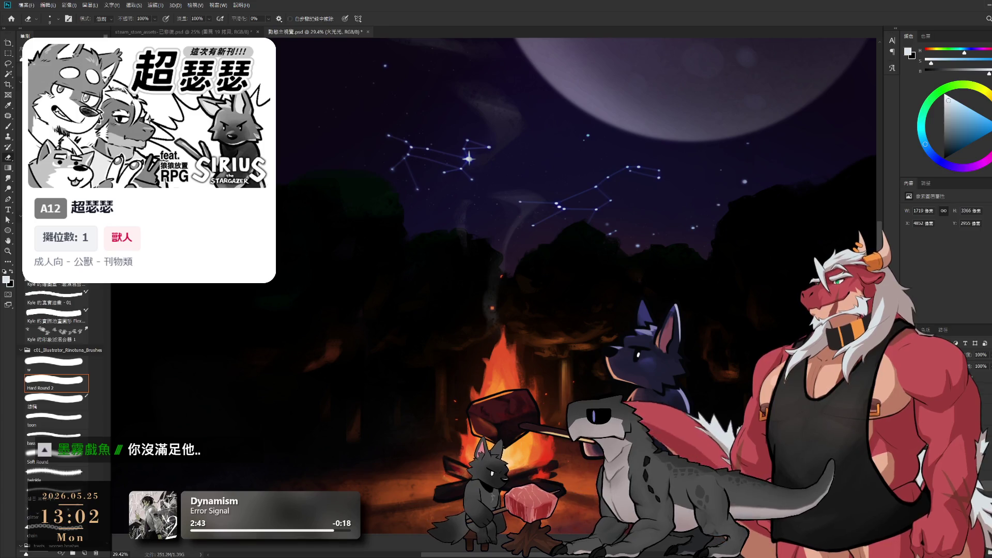
key("ctrl+alt+a")
key("ctrl+g")
key("alt+[")
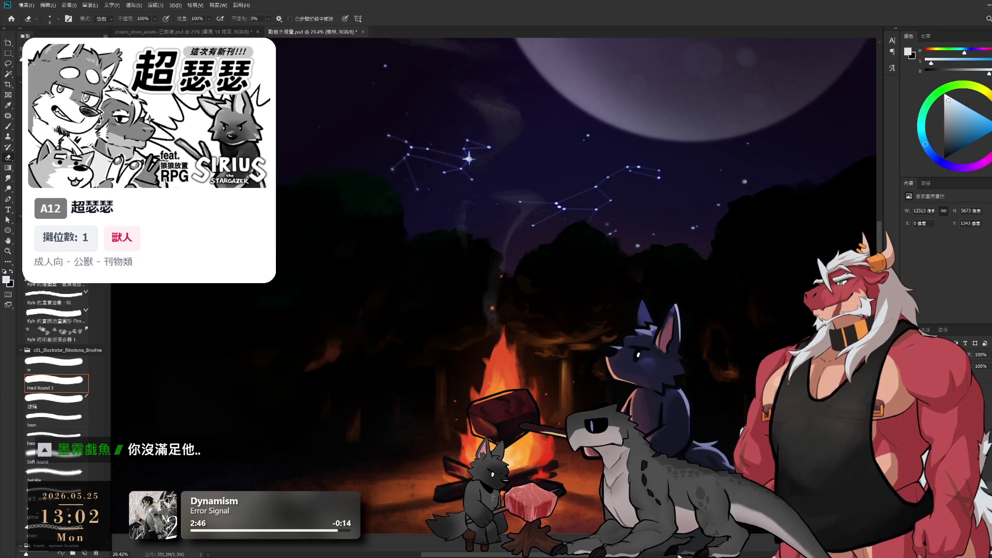
Step: Try a Curves adjustment, then undo back to the 色彩平衡 1 layer
scroll(731, 448, "down", 2)
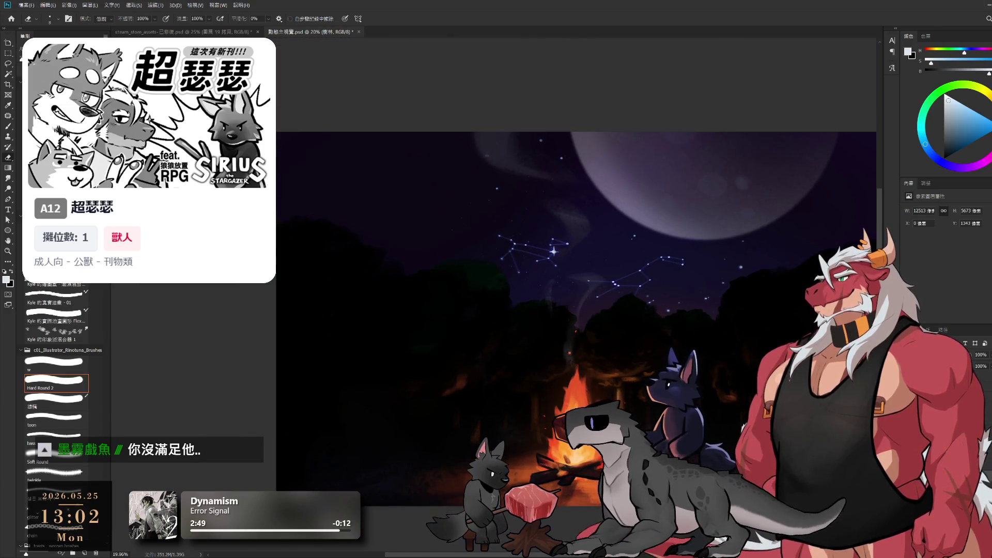
key("ctrl+m")
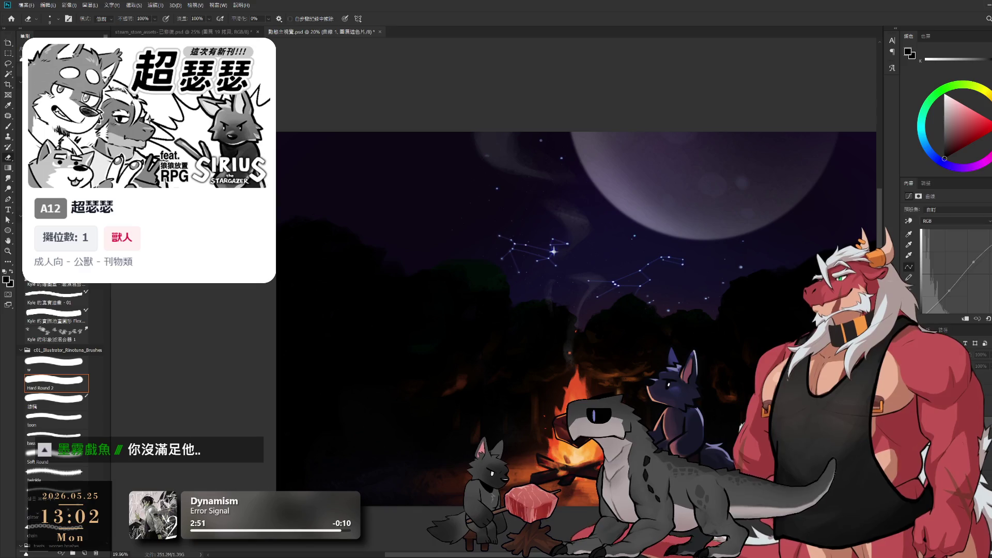
key("ctrl+z")
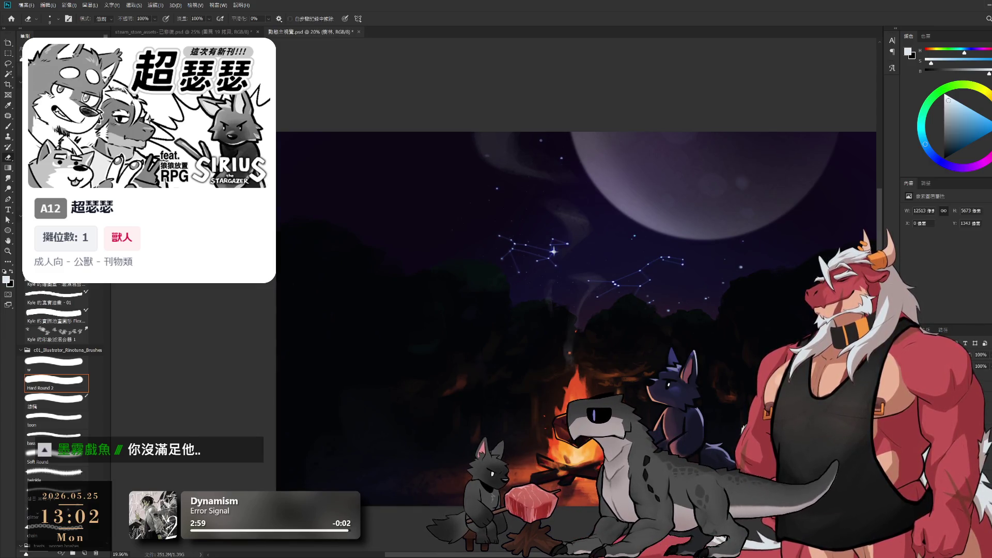
key("ctrl+z")
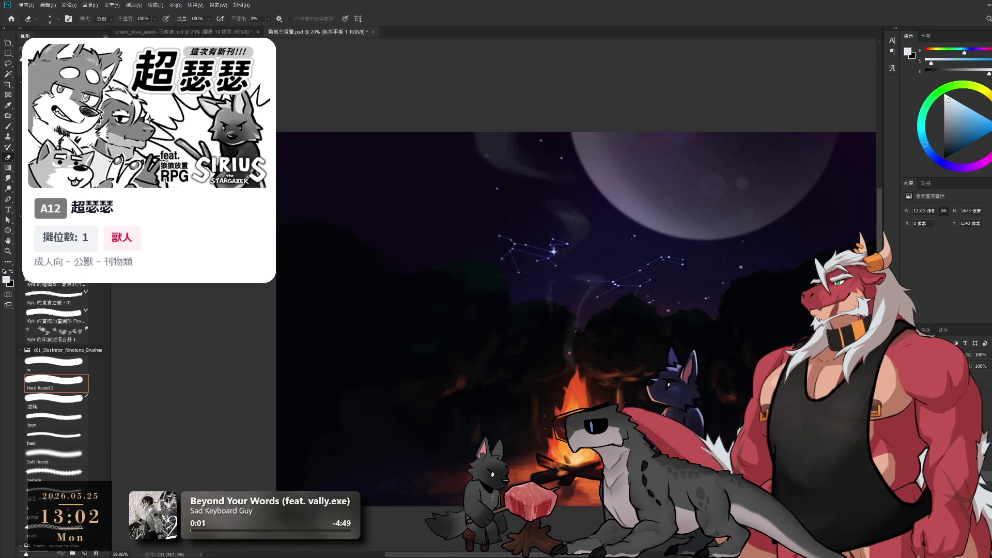
Step: Step down through 樹林 and 圖層 36 to the 背景 layer, hiding the constellation lines
key("alt+bracketleft")
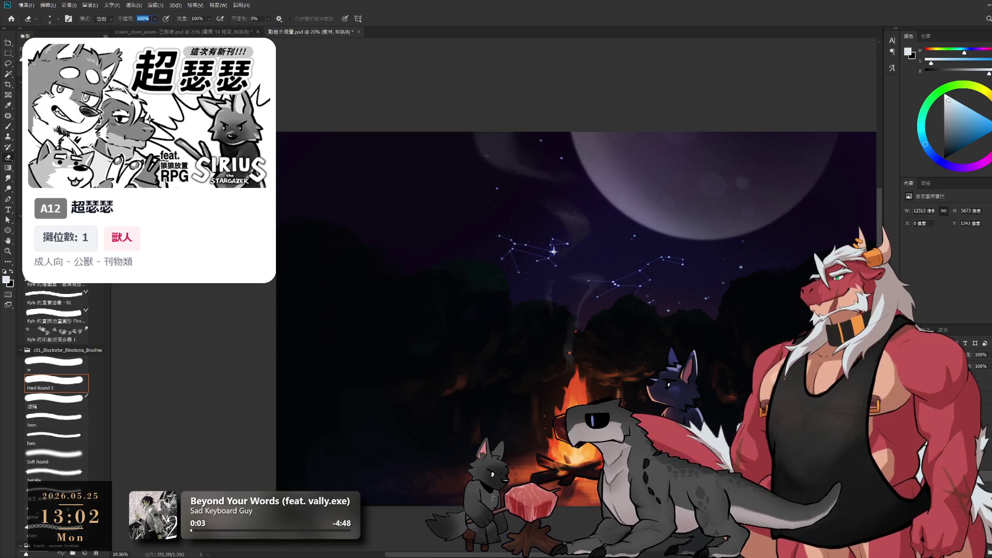
key("alt+bracketleft")
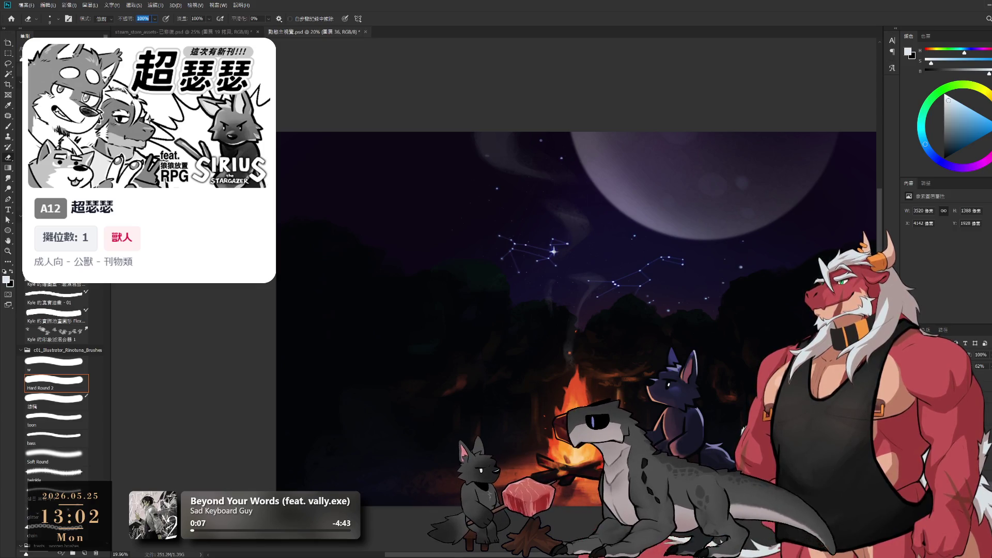
key("alt+bracketleft")
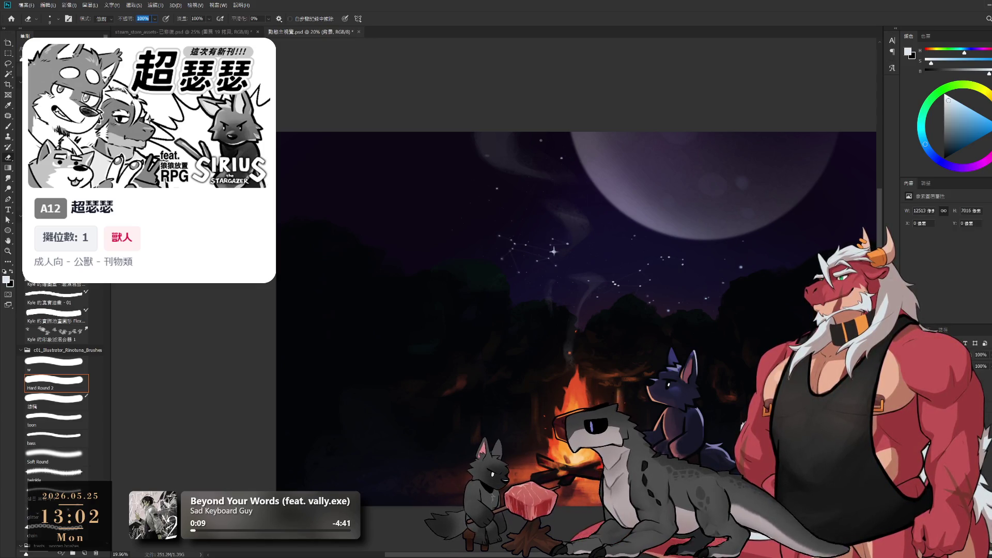
Step: Set the layer opacity to 100% and select the 背景 background layer
key("BackSpace")
type("100")
key("Return")
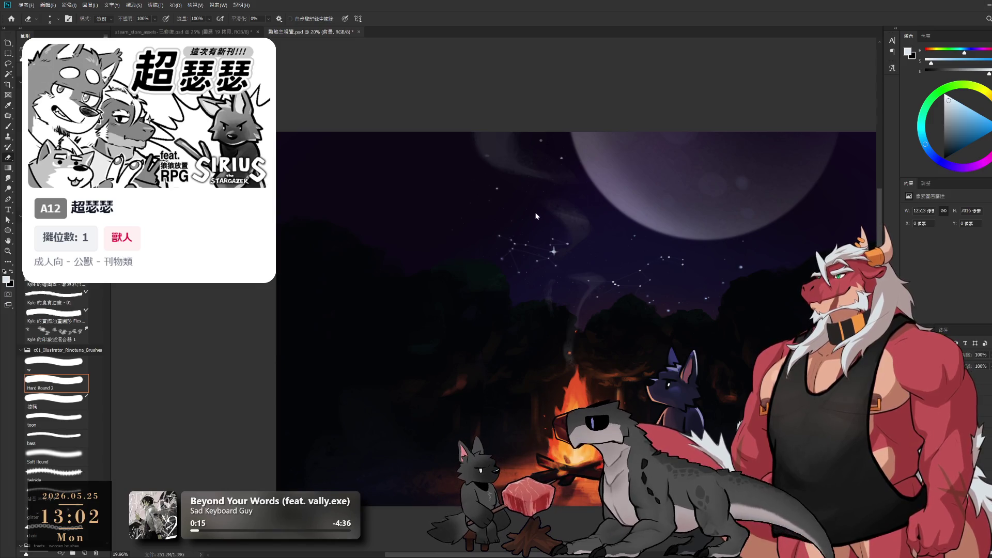
left_click(946, 517)
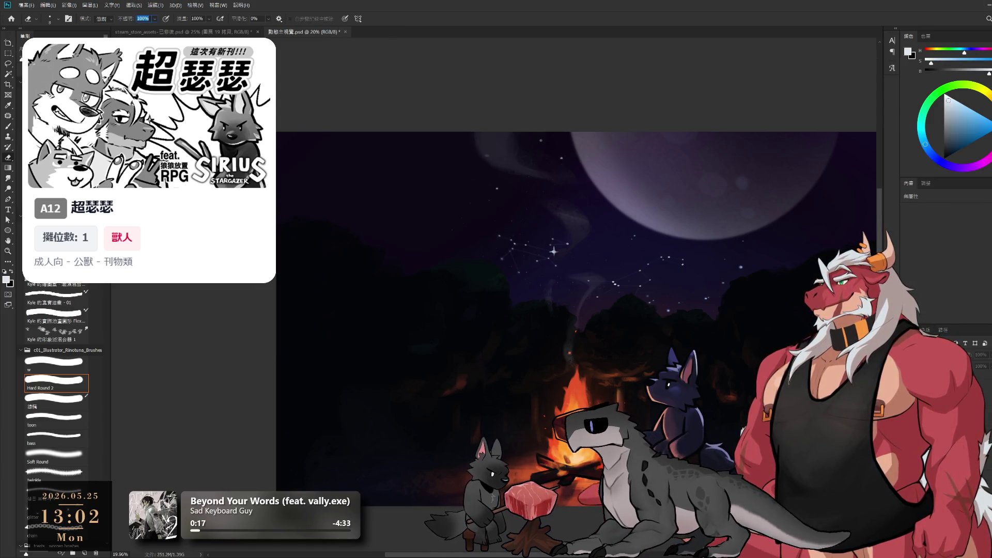
left_click(946, 509)
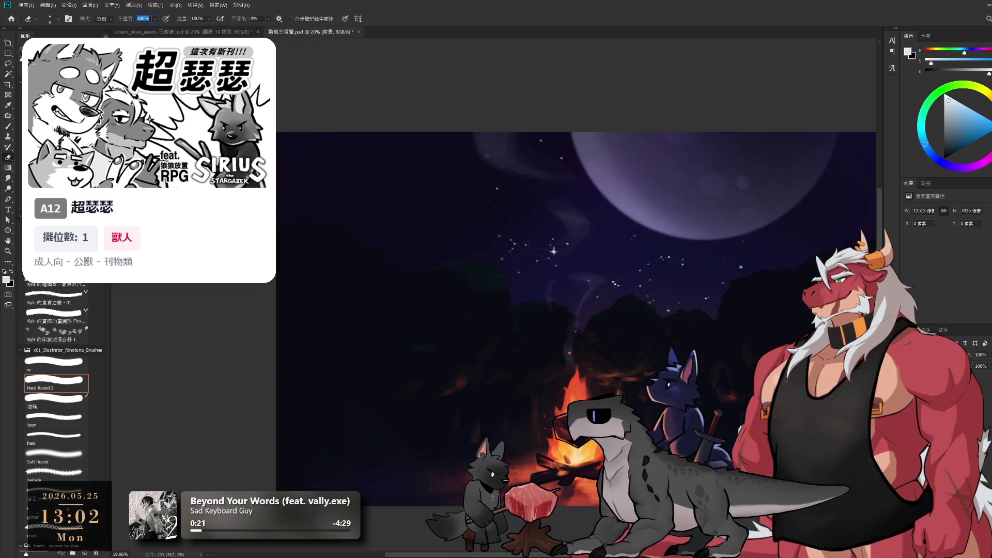
left_click(945, 516)
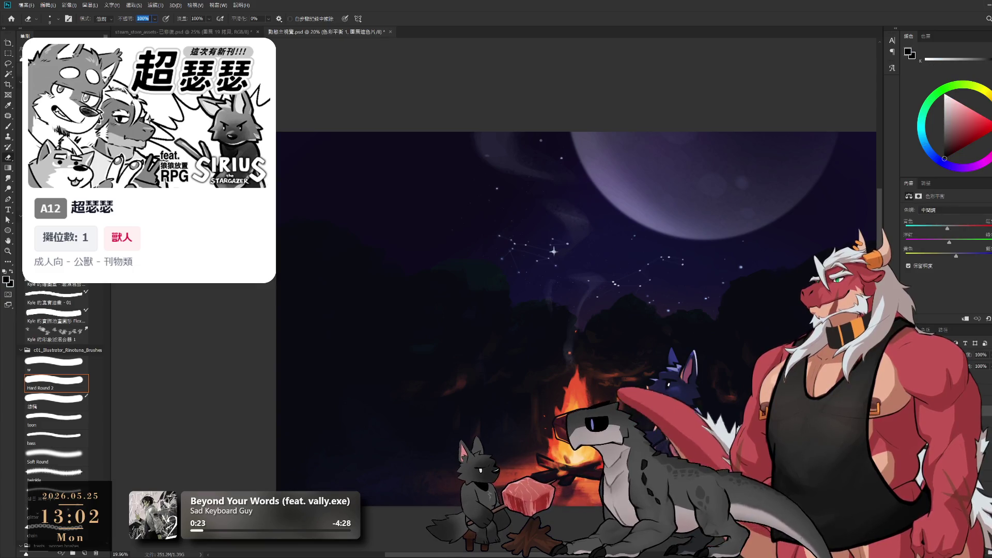
left_click(945, 509)
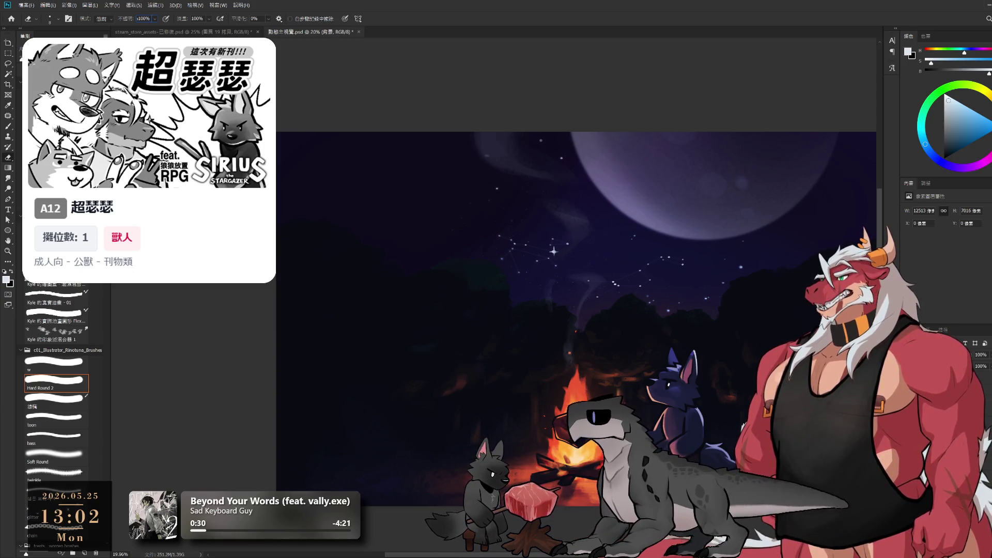
Step: Add a Curves adjustment above the background, then return to 背景
key("ctrl+m")
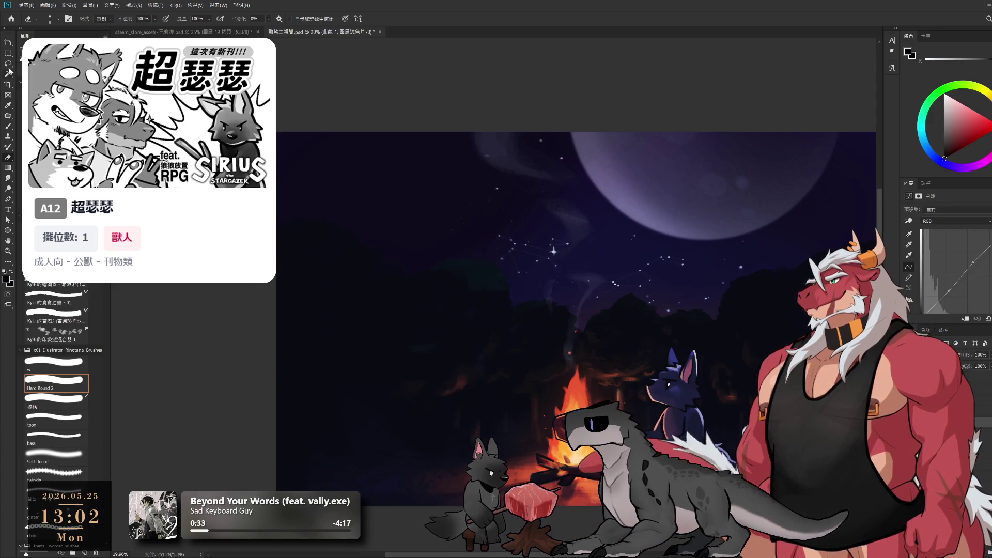
key("l")
key("Delete")
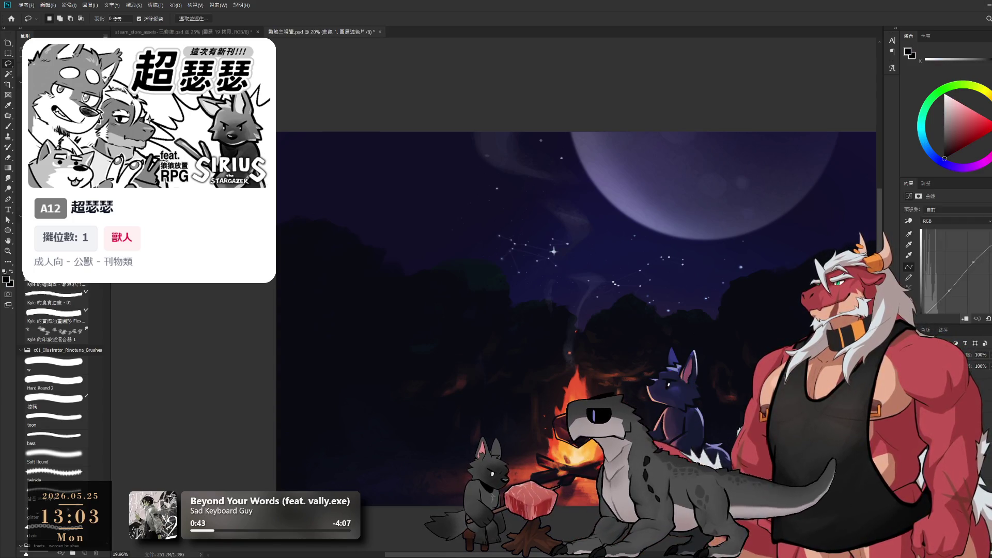
key("alt+comma")
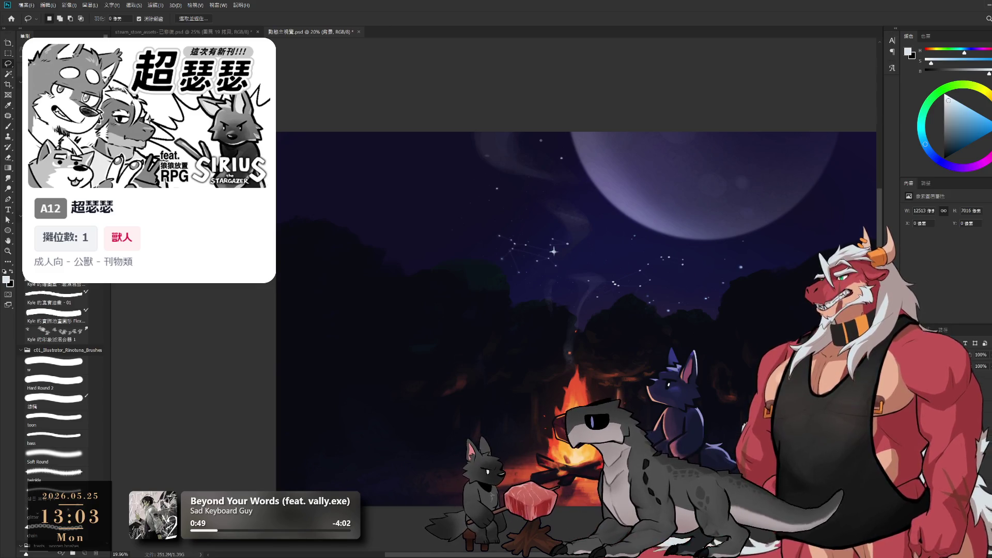
Step: Compare the moon dimmed and bright, ending with the bright 月亮 moon restored
key("ctrl+z")
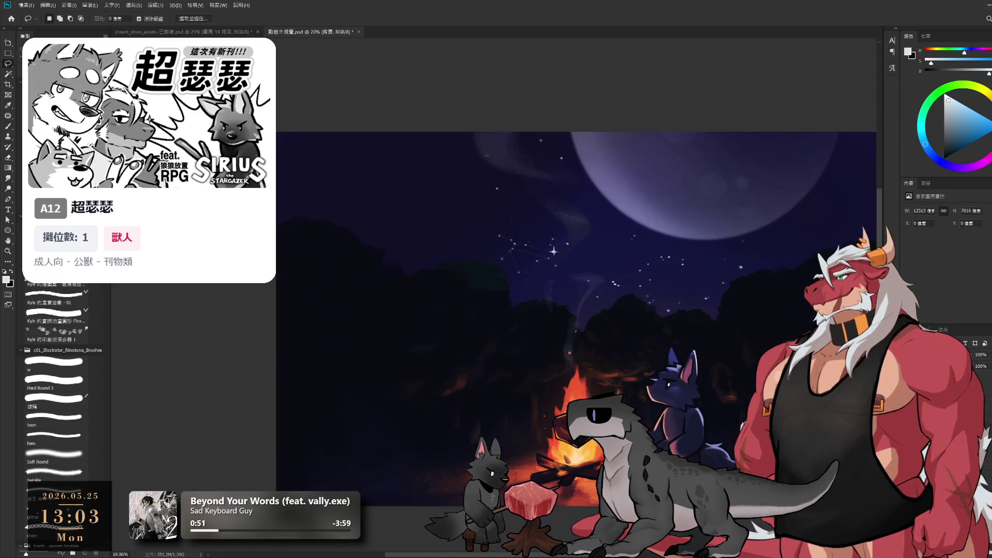
key("ctrl+shift+z")
key("ctrl+z")
key("ctrl+shift+z")
key("ctrl+z")
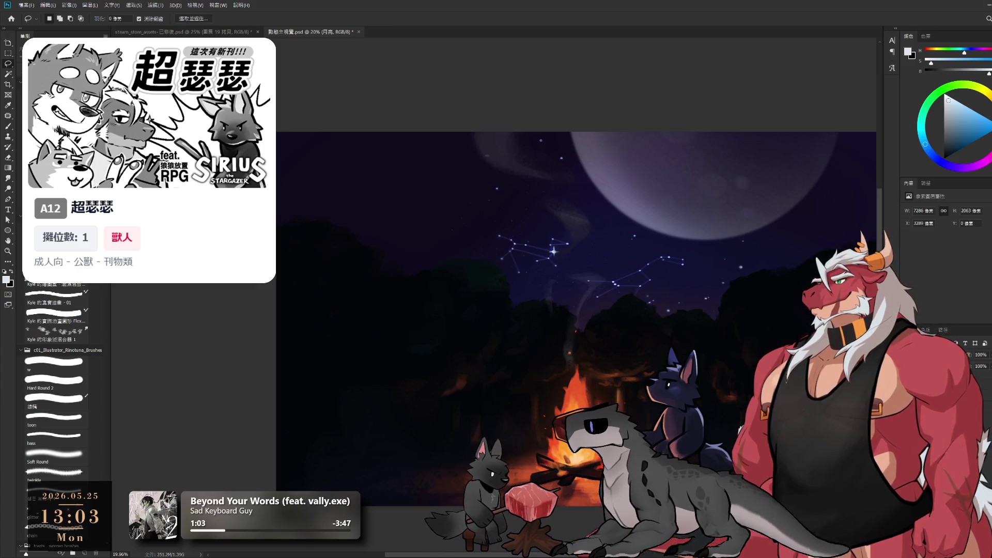
Step: Step through 圖層 34, 圖層 36, 星塵光 and 群組 5 to preview the title
key("alt+[")
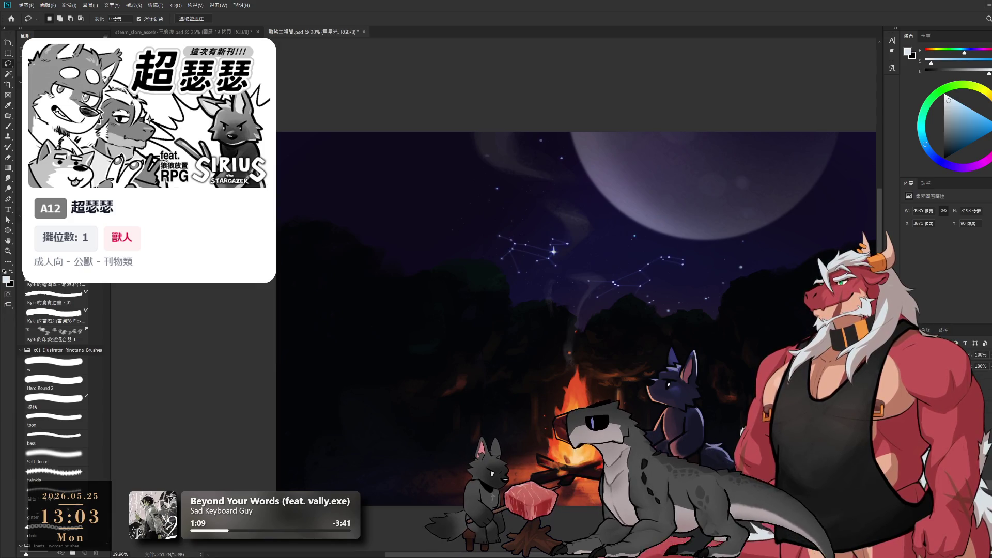
key("alt+[")
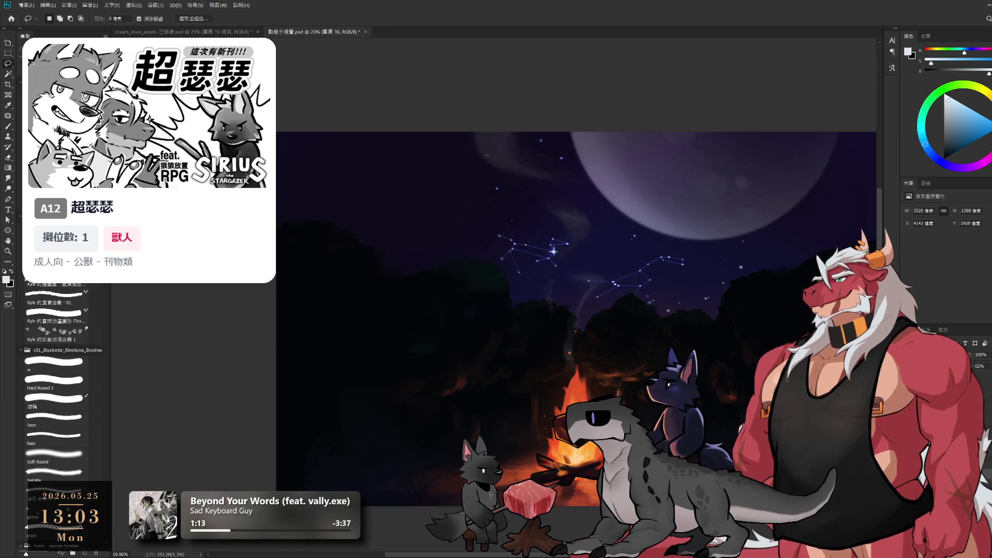
key("alt+]")
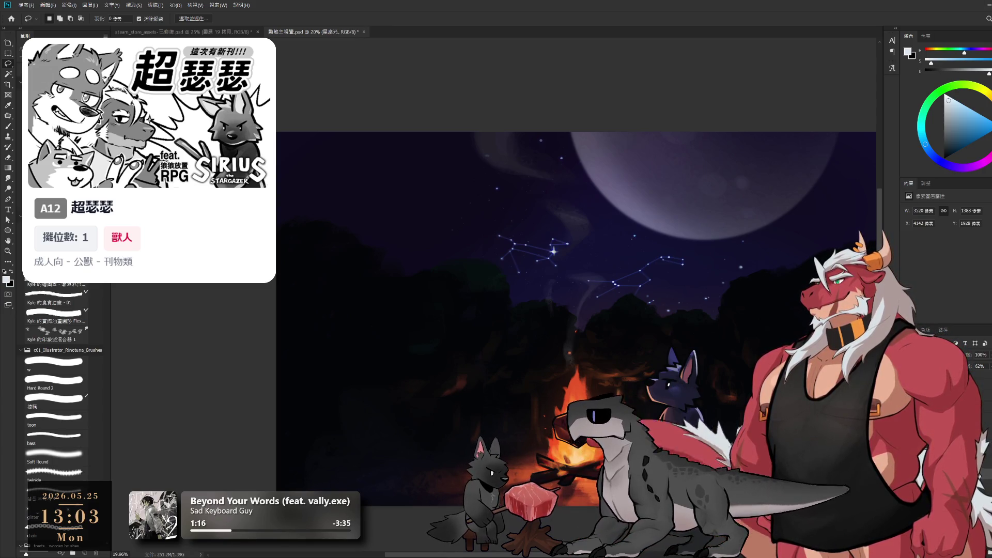
key("alt+]")
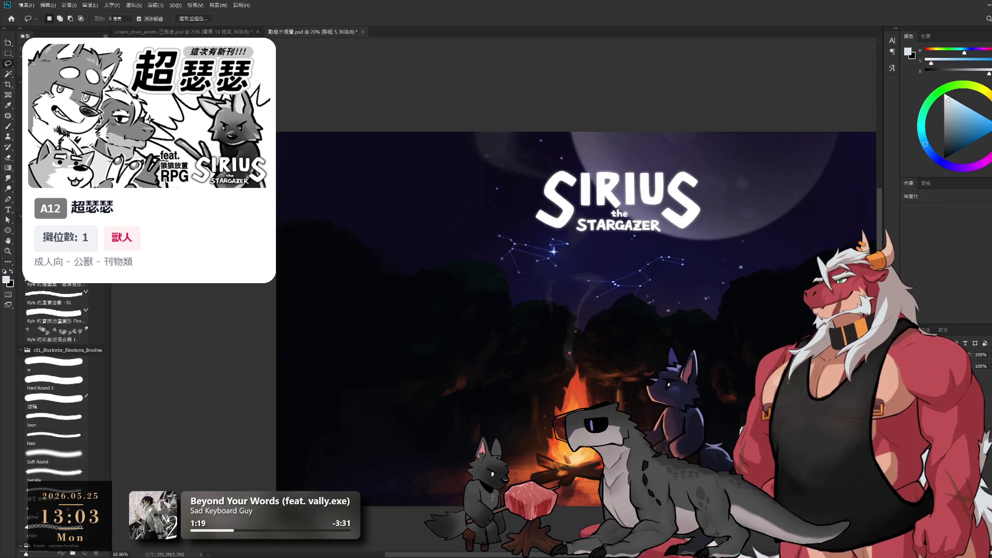
Step: On the 黃光 layer, lasso the sky left of the constellations, then drop the selection
key("alt+]")
mouse_move(534, 258)
left_mouse_down()
mouse_move(640, 151)
mouse_move(458, 280)
mouse_move(697, 261)
mouse_move(465, 282)
left_mouse_up()
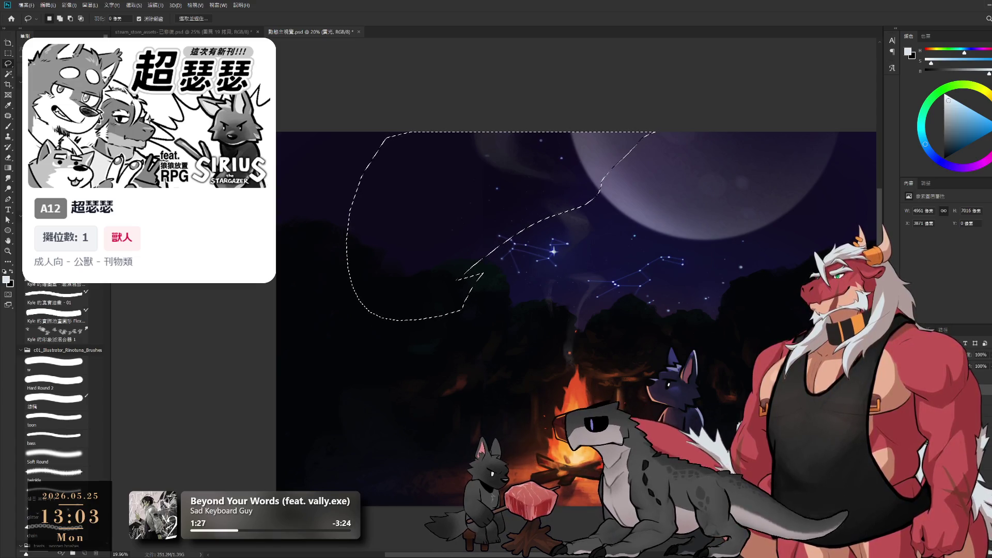
left_click_drag(571, 209, 467, 310)
key("ctrl+j")
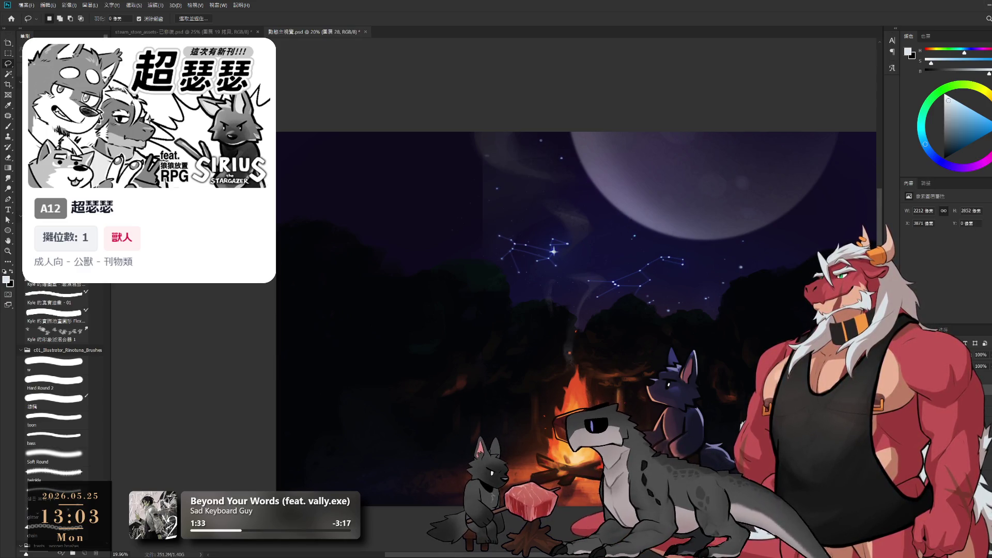
key("alt+bracketleft")
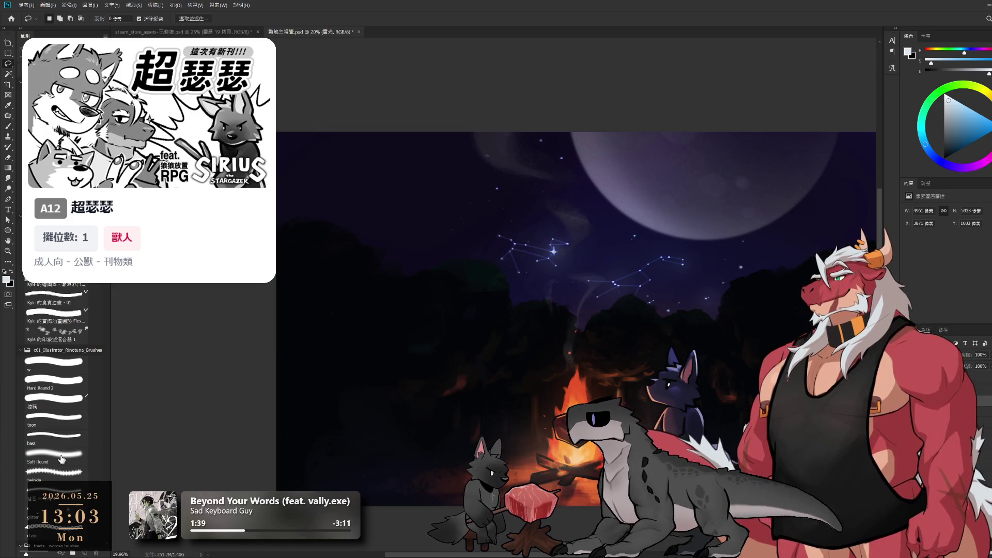
Step: Set up a soft round eraser at 1100 px and switch to layer 圖層 28
left_click(60, 462)
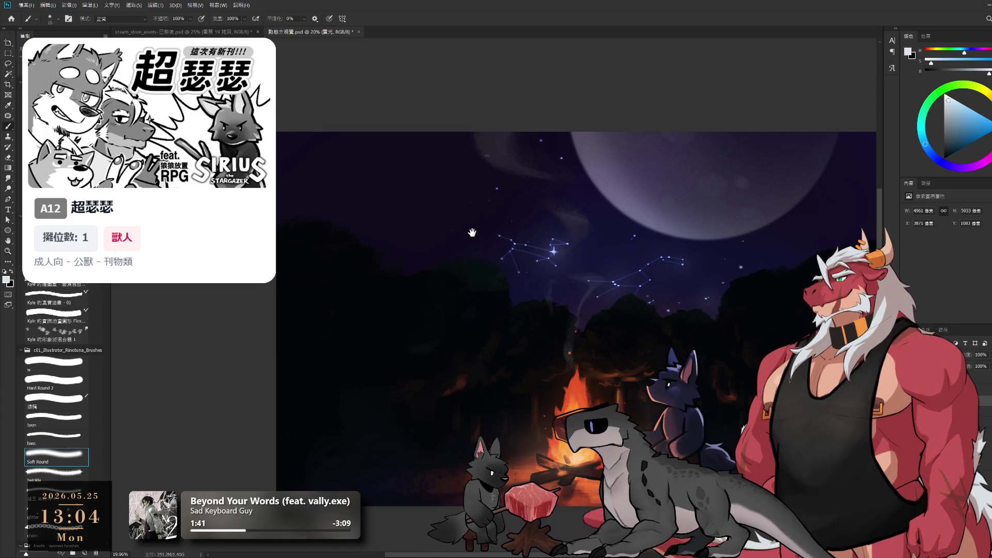
key("e")
key("bracketright")
key("bracketright")
key("bracketright")
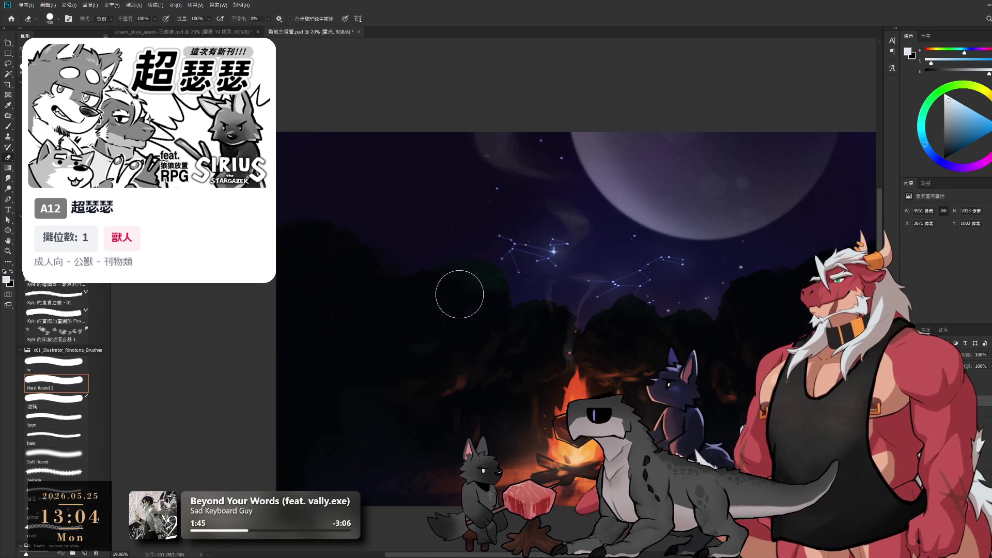
left_click(54, 455)
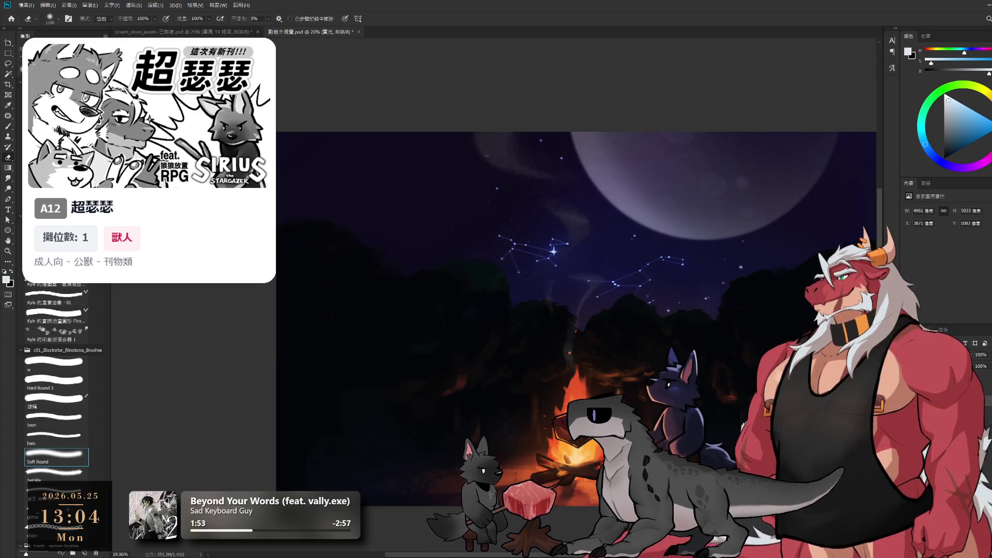
left_click(941, 403)
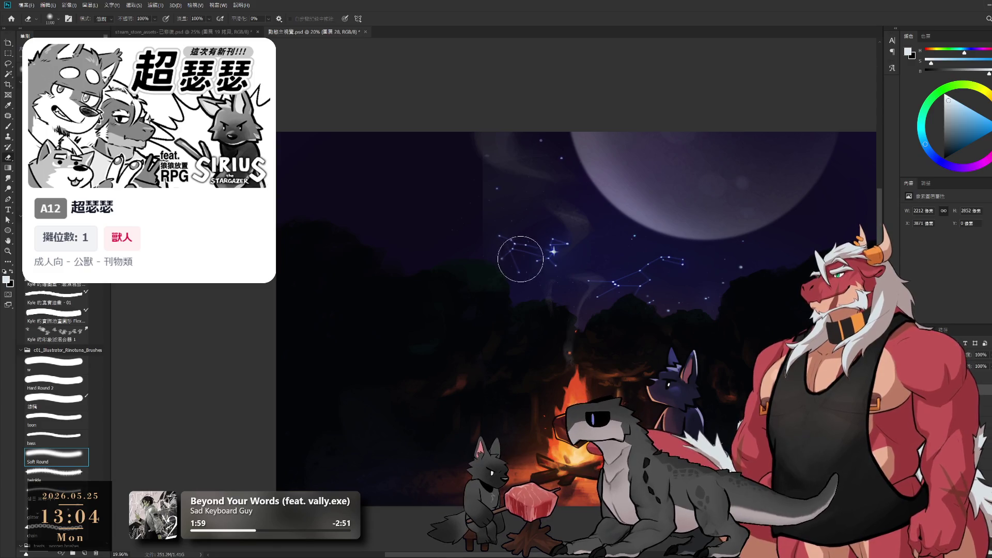
Step: Switch to a black brush sized 141 and save the document
key("b")
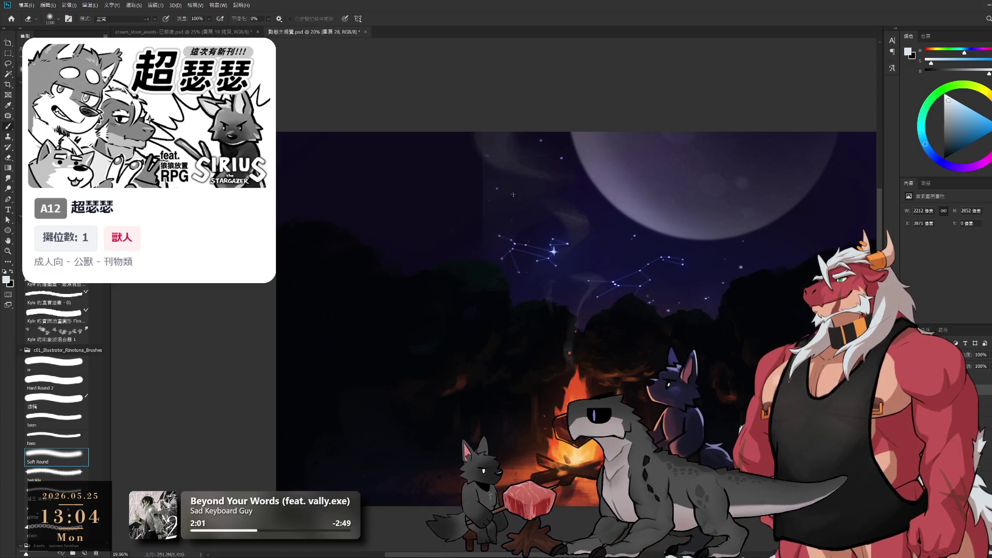
key("x")
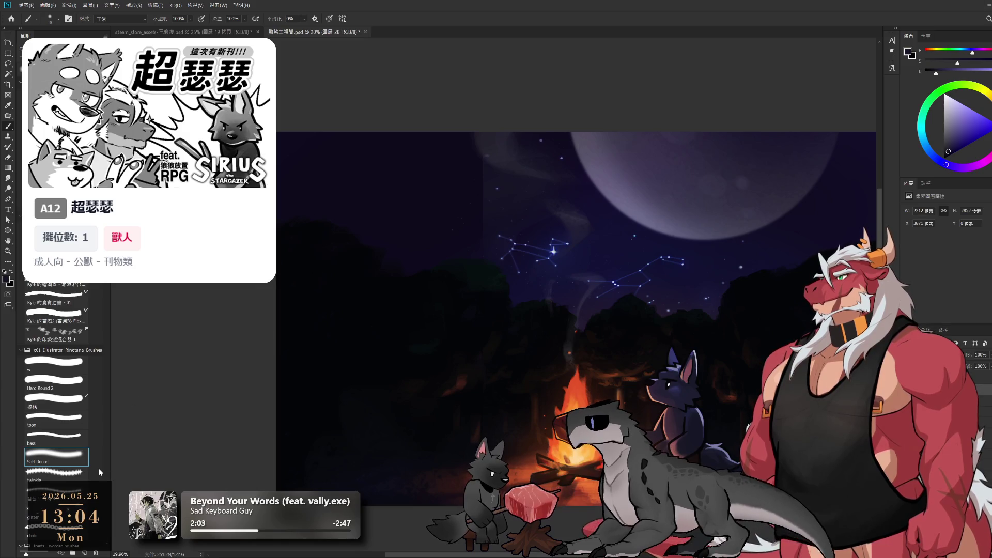
left_click(68, 465)
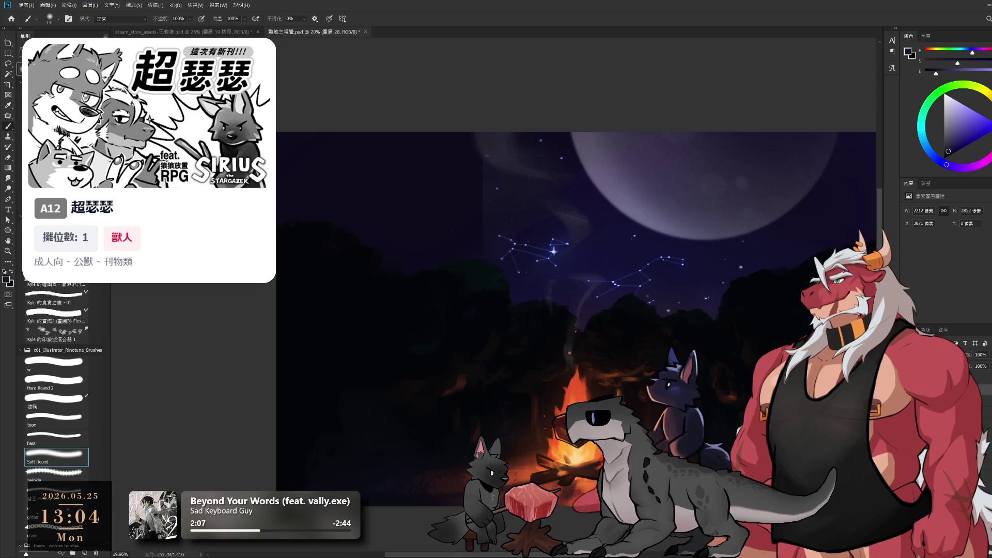
key("ctrl+s")
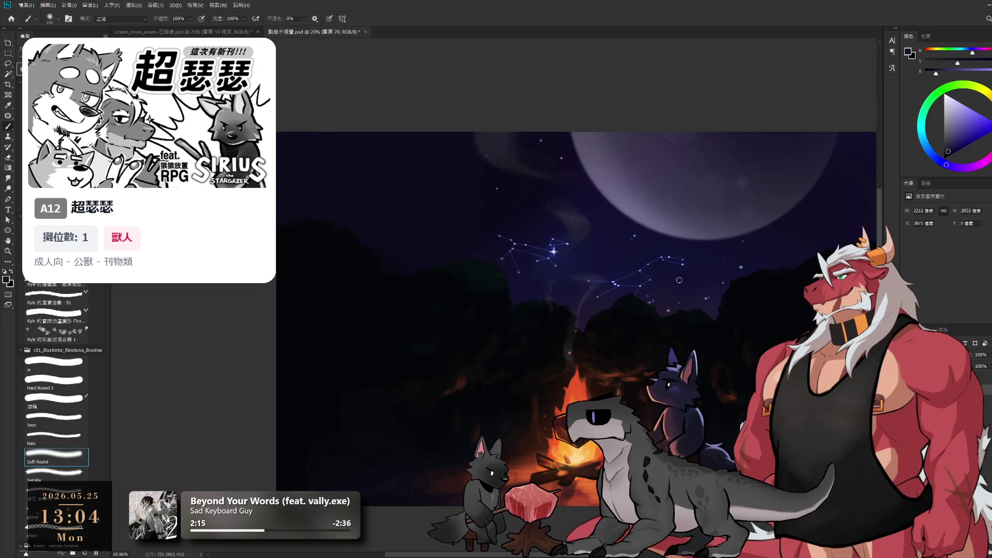
Step: Enlarge the brush to 1900 px and paint dark shading across the upper-left sky
left_click_drag(632, 282, 560, 256)
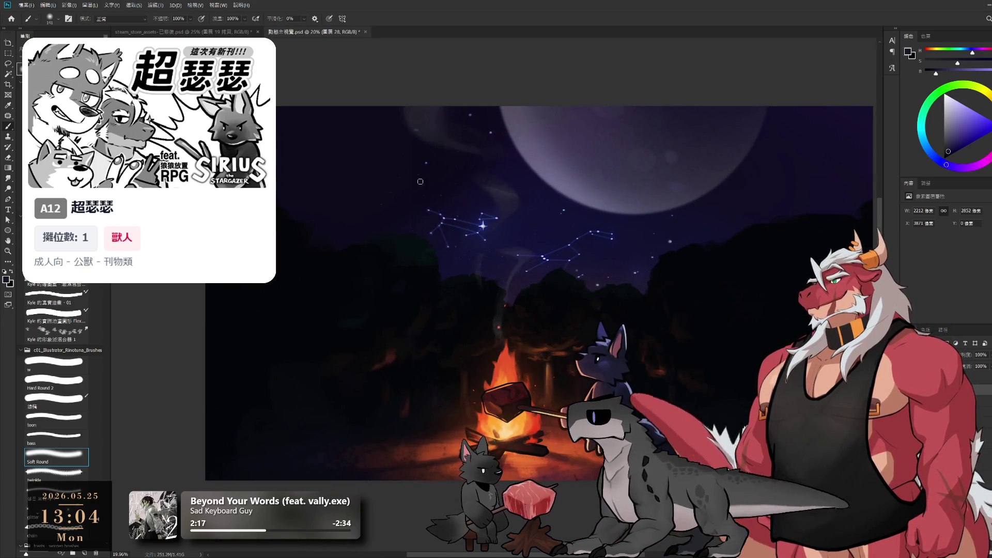
key("bracketright")
key("bracketright")
key("bracketright")
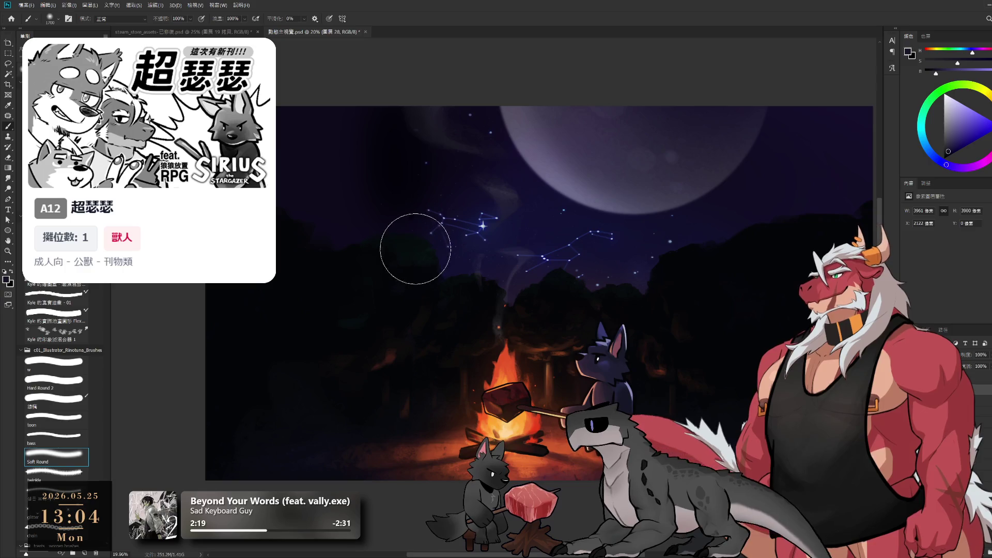
key("bracketright")
key("bracketright")
key("bracketright")
key("bracketright")
key("bracketright")
key("bracketright")
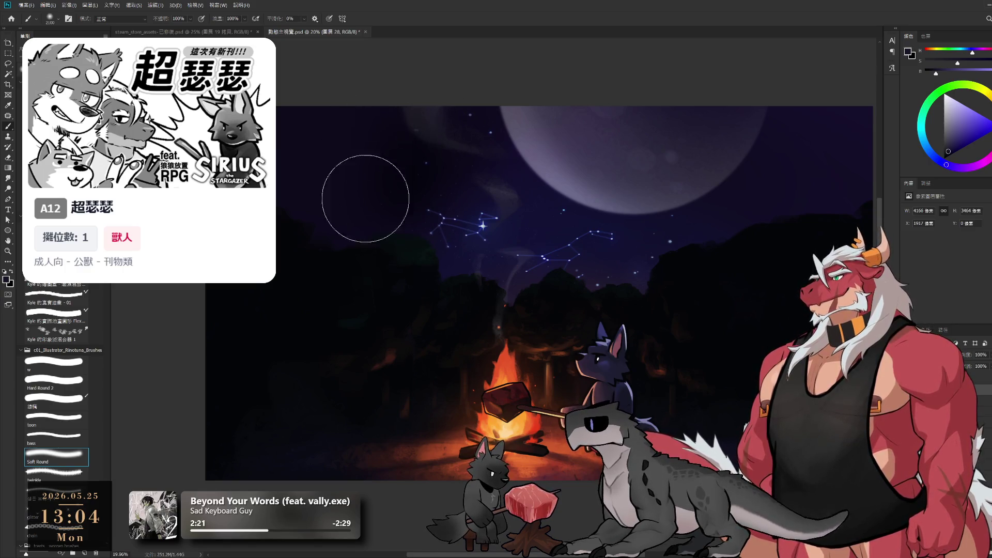
mouse_move(258, 129)
left_mouse_down()
mouse_move(385, 258)
mouse_move(531, 84)
left_mouse_up()
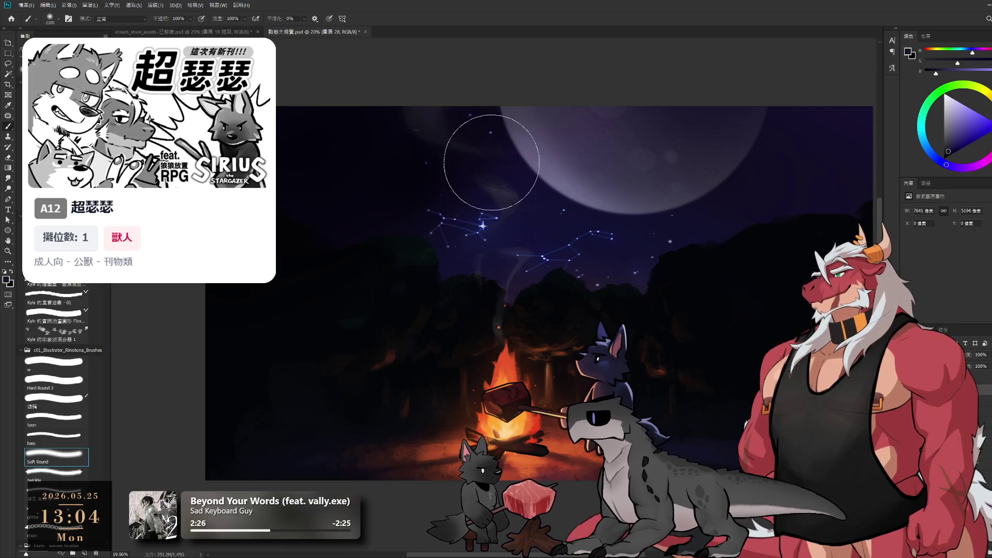
left_click_drag(573, 175, 304, 196)
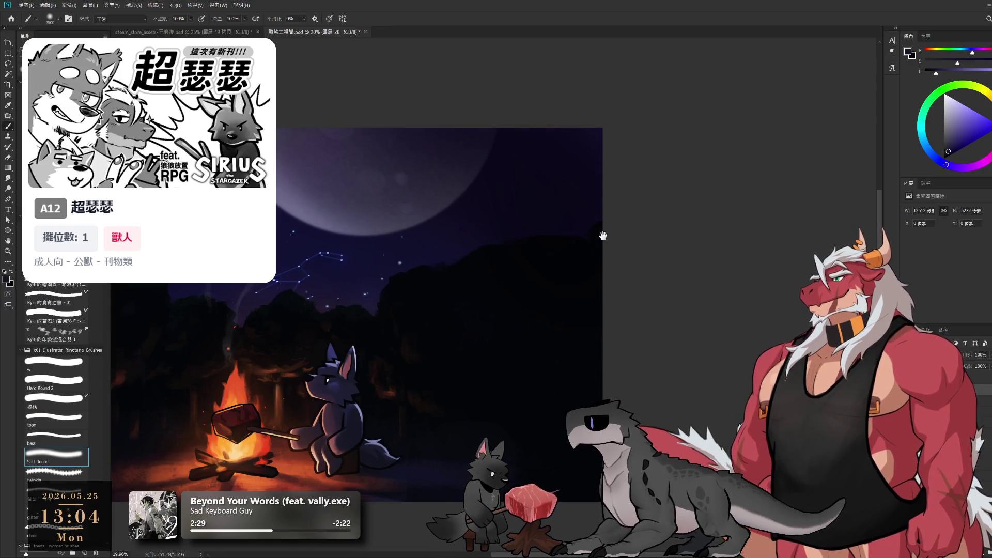
Step: Frame the whole scene, toggle between eraser and brush, and save with the title showing
scroll(544, 275, "down", 5)
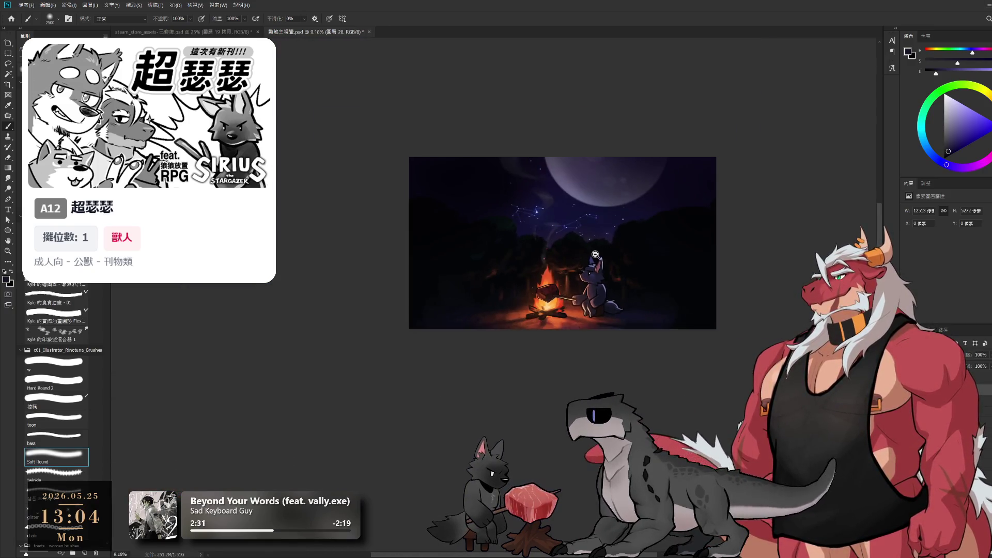
scroll(544, 274, "up", 2)
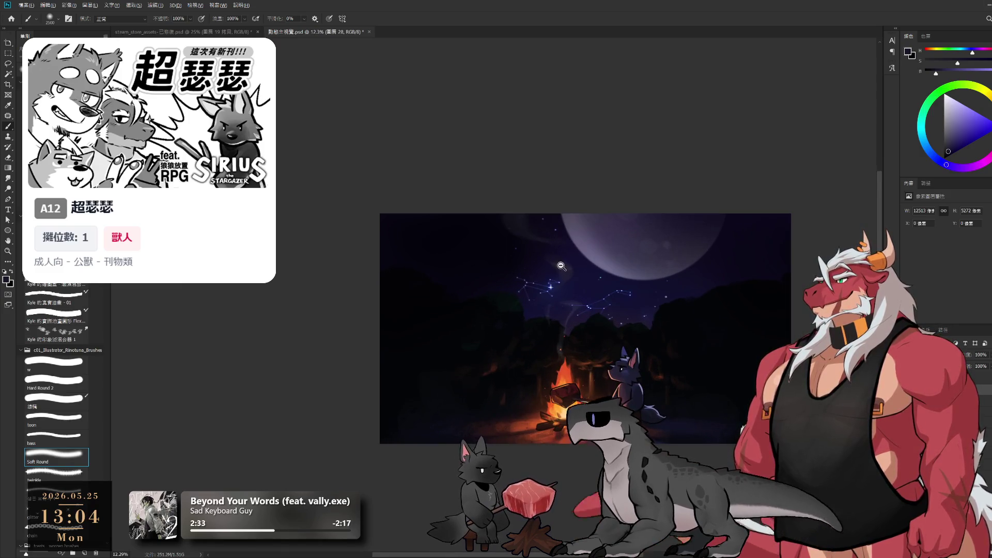
scroll(548, 264, "up", 2)
left_click_drag(549, 261, 501, 183)
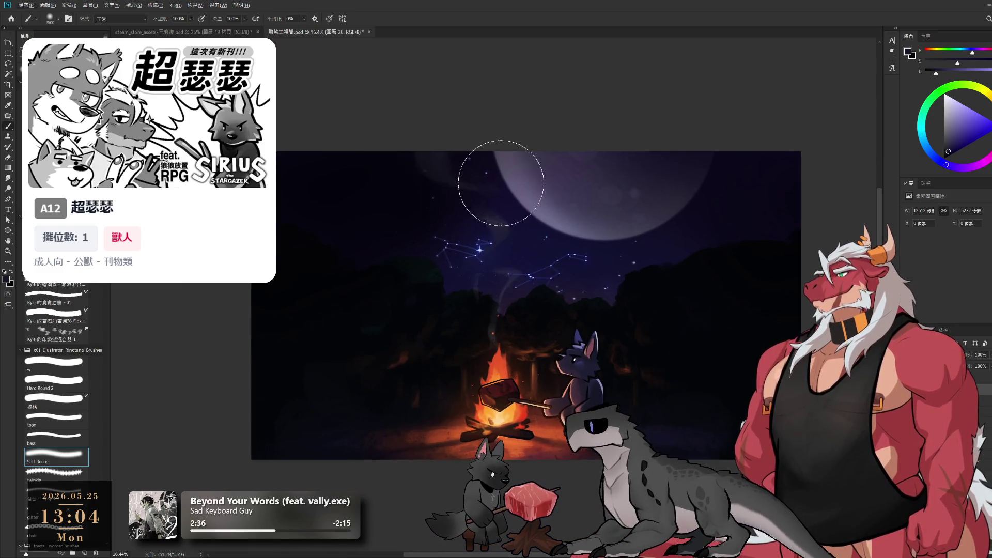
key("e")
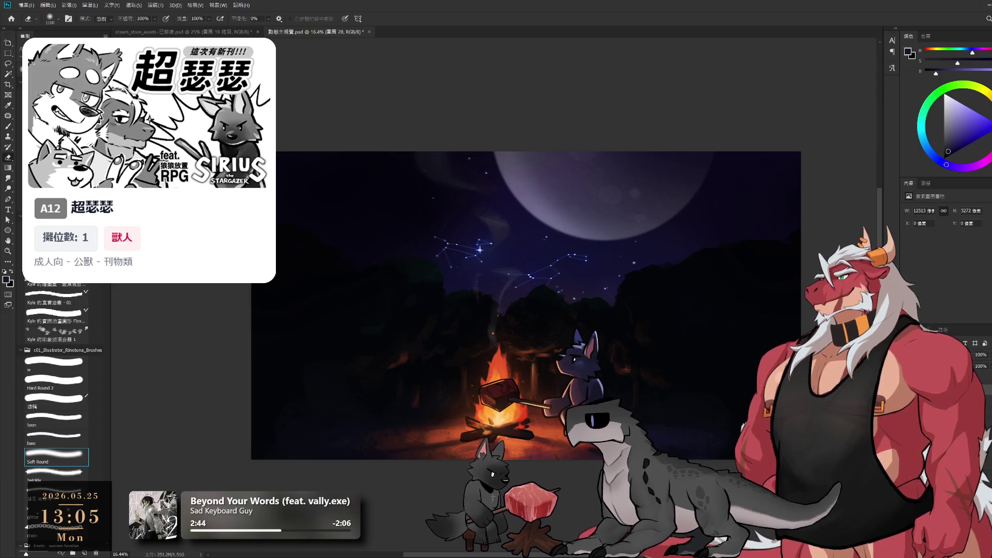
key("b")
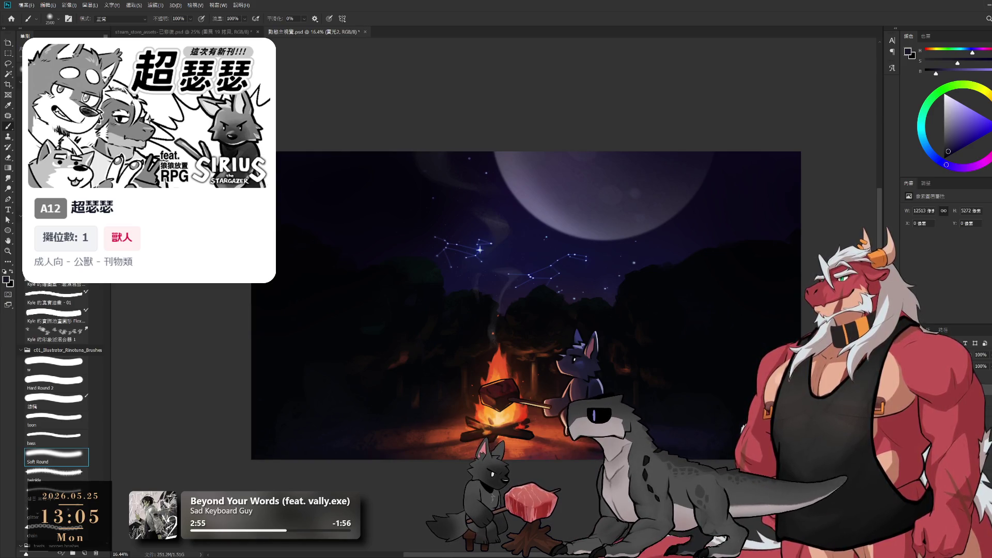
key("ctrl+s")
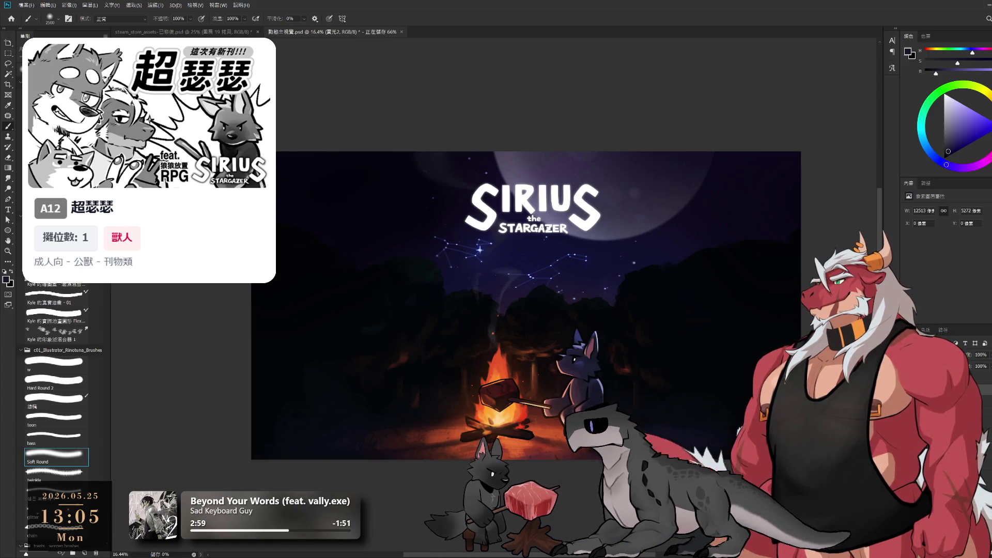
Step: Cycle through the title group, back-glow, background and meat layers, then save again
key("ctrl+g")
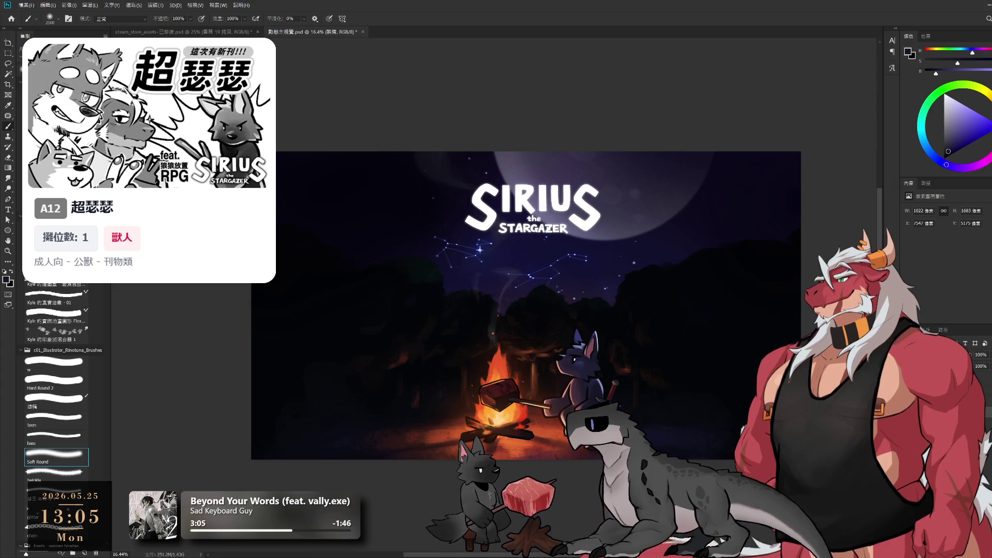
left_click(987, 423)
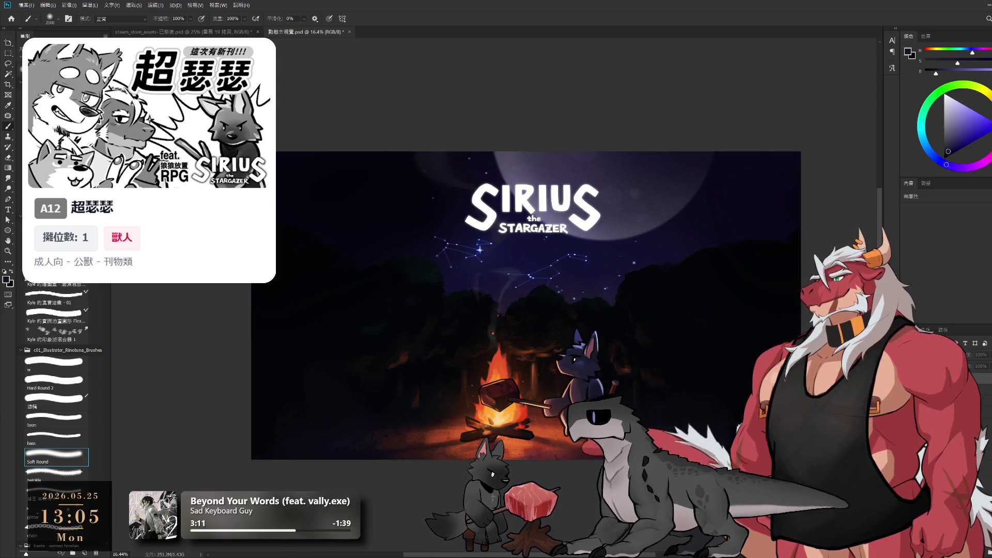
key("alt+]")
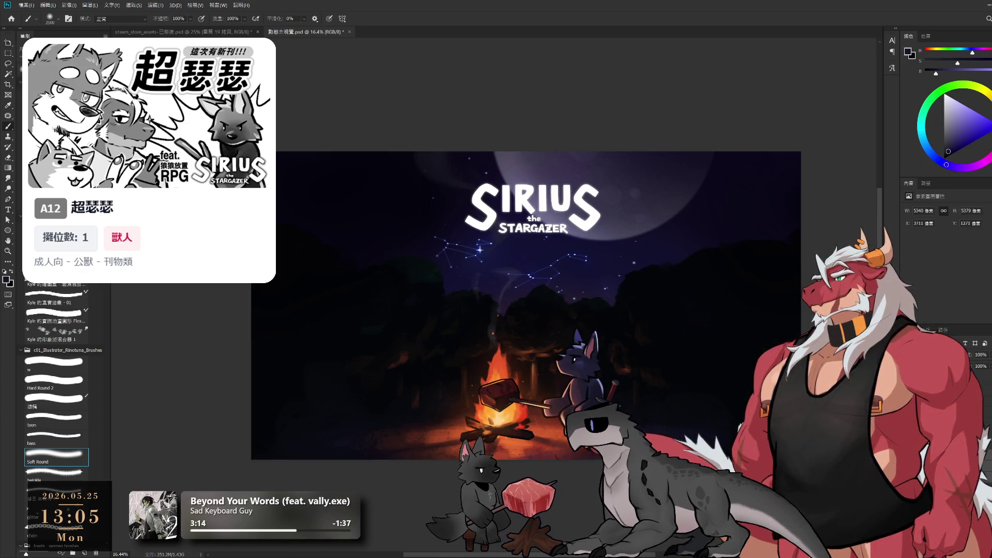
key("alt+]")
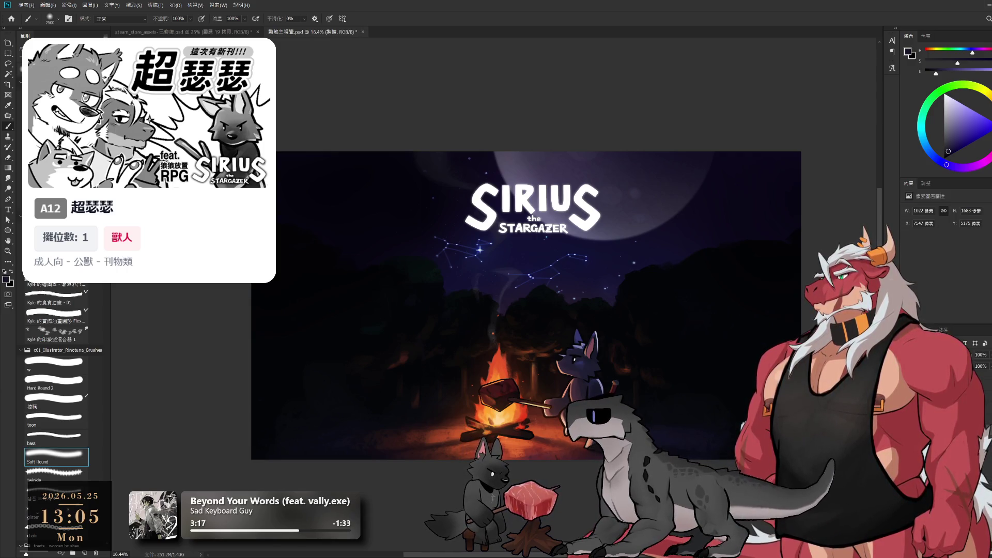
key("alt+]")
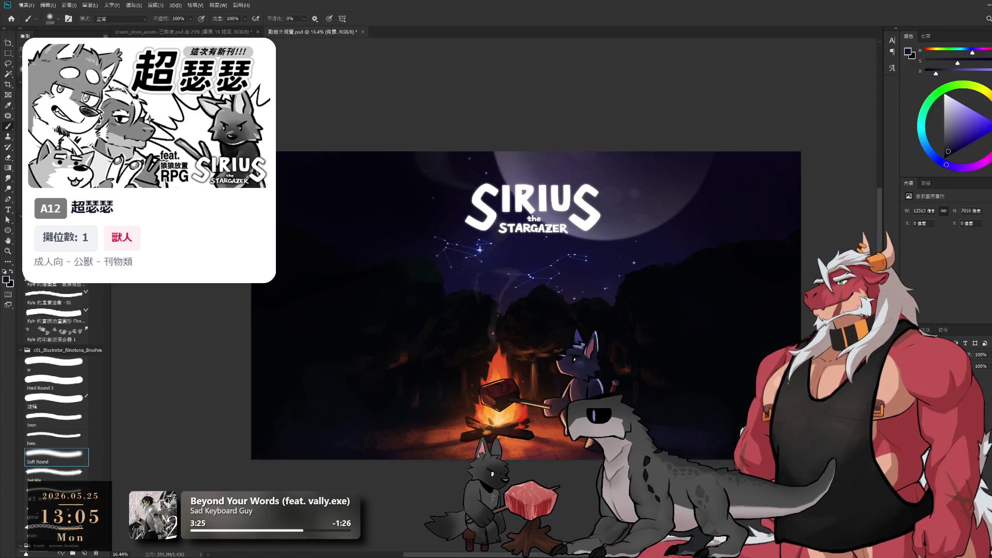
key("alt+]")
key("alt+[")
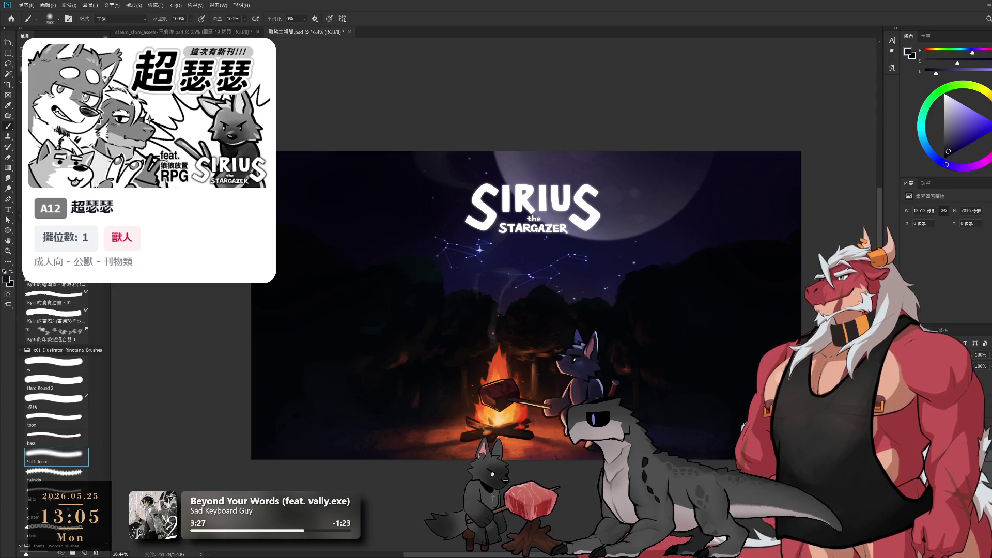
key("ctrl+s")
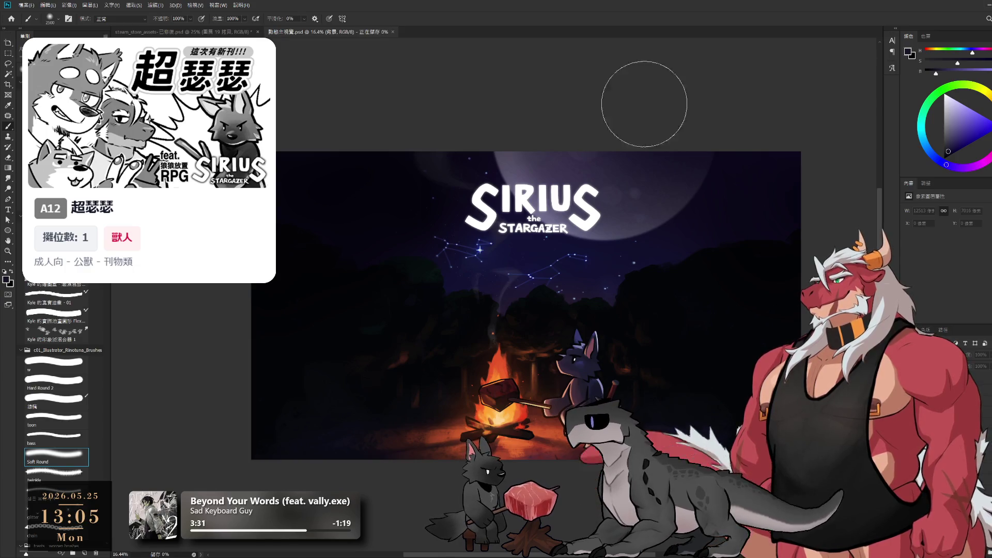
scroll(577, 421, "up", 1)
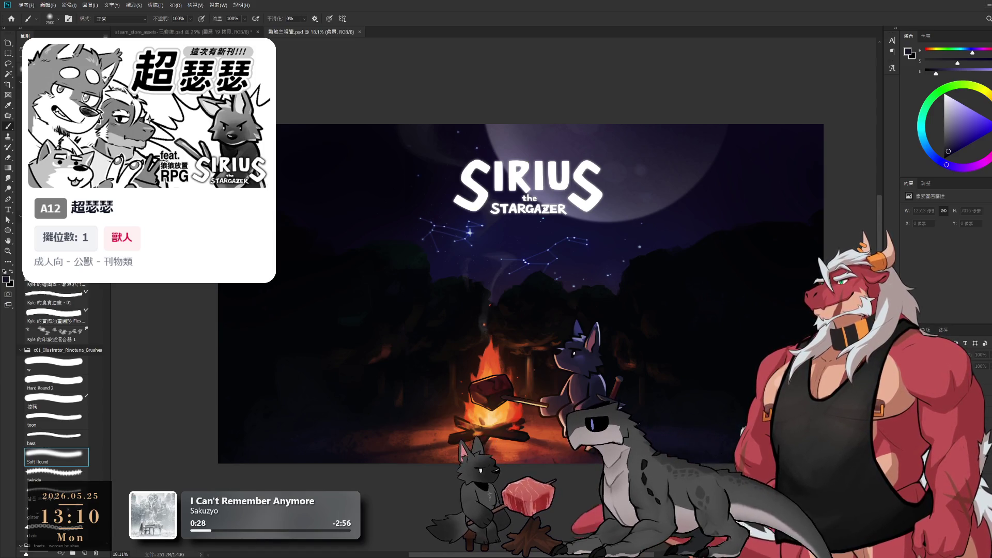
Step: Compare the title hidden and shown, then select the SIRIUS title lettering layer
key("ctrl+comma")
key("ctrl+comma")
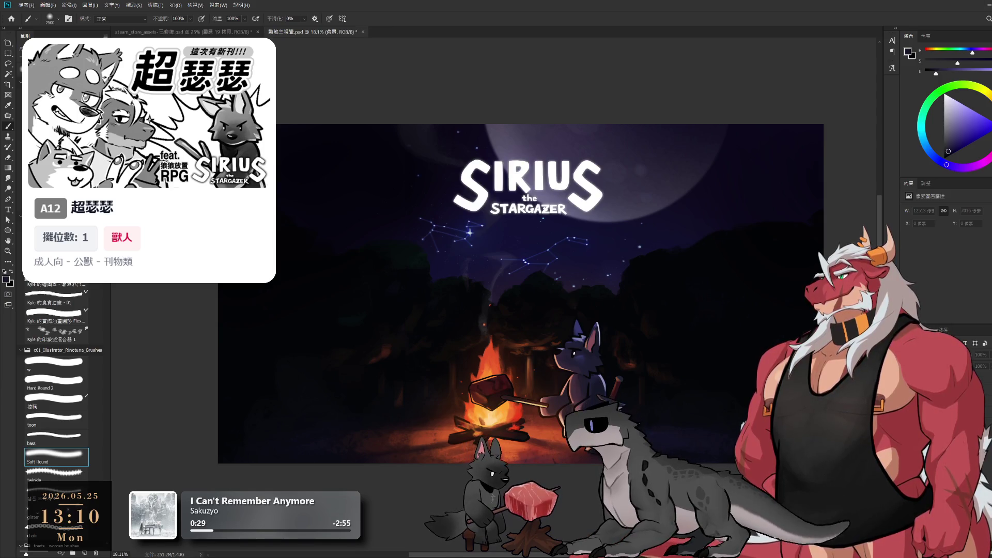
scroll(589, 206, "up", 3)
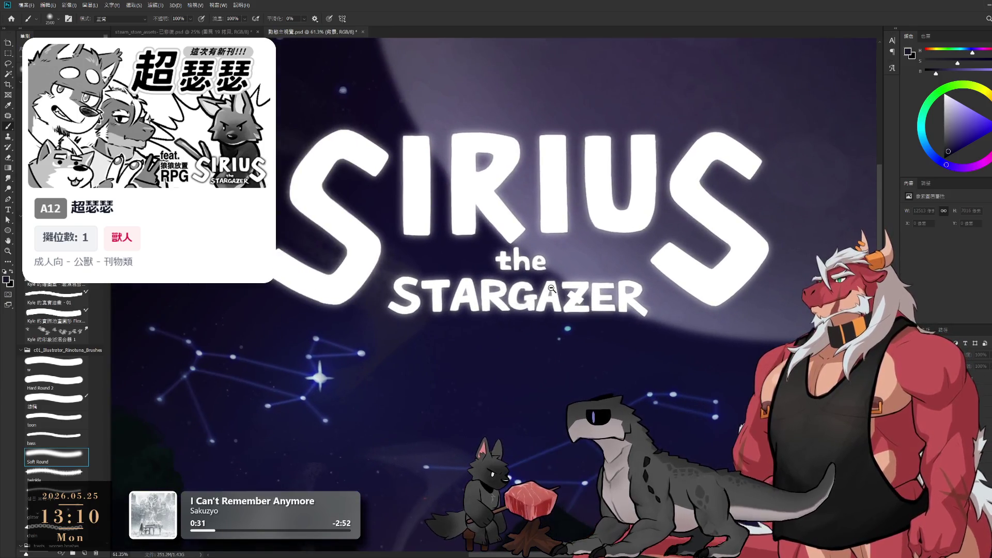
scroll(561, 291, "up", 4)
scroll(561, 290, "down", 3)
scroll(561, 291, "down", 2)
scroll(579, 310, "up", 4)
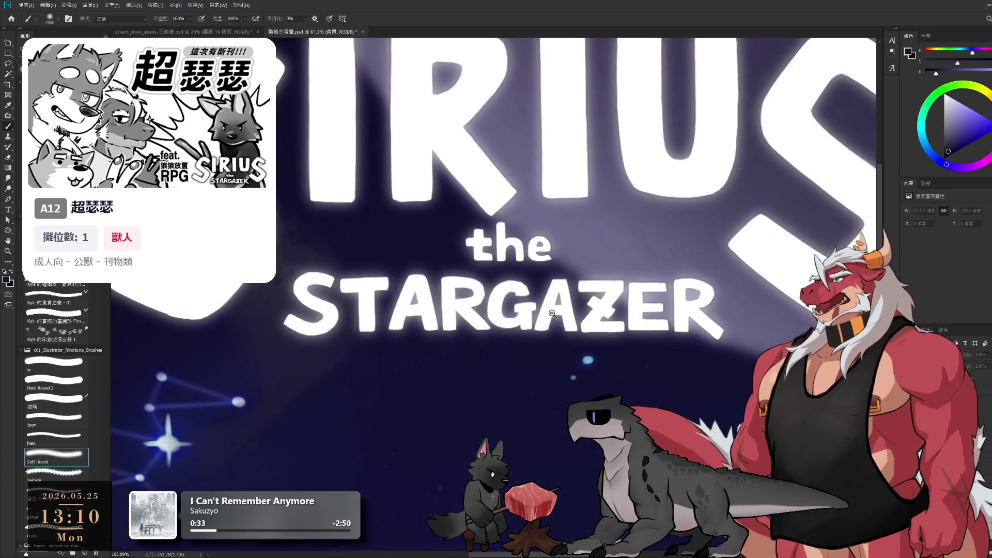
left_click_drag(593, 333, 626, 341)
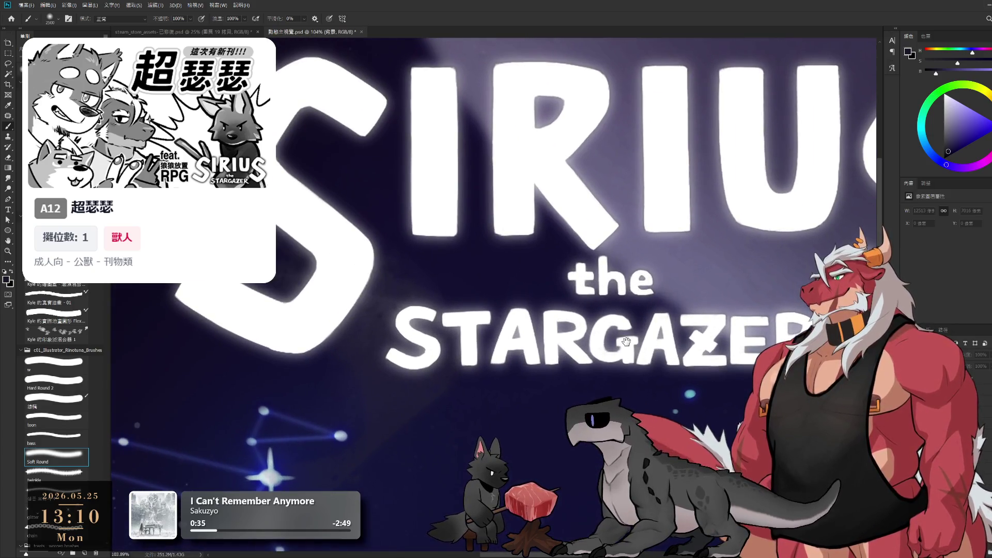
left_click(552, 348, "ctrl")
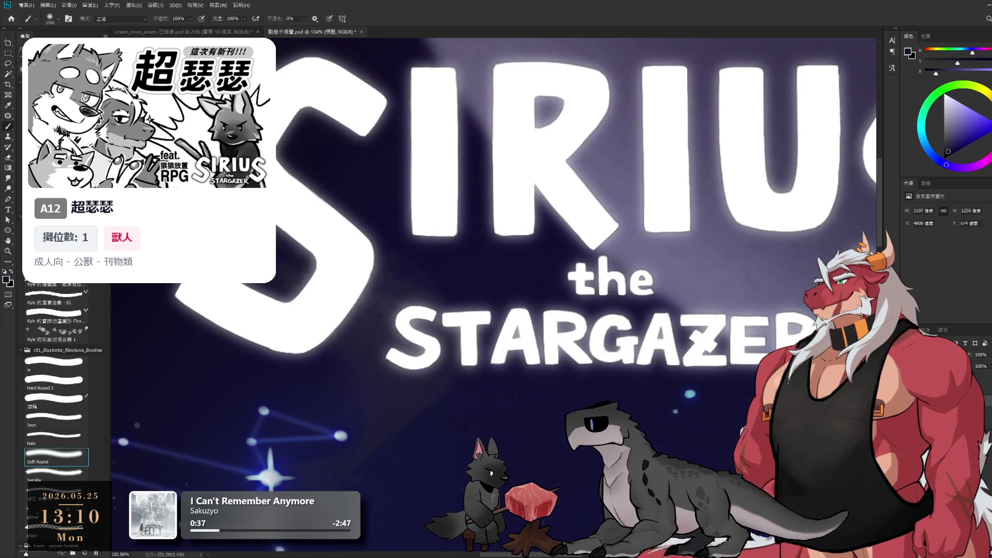
scroll(725, 369, "down", 3)
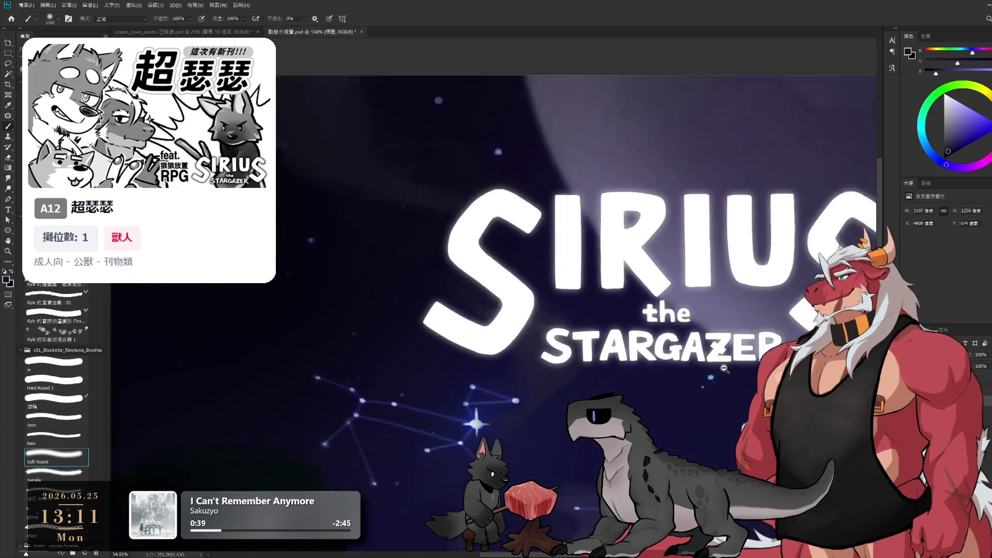
scroll(725, 368, "up", 3)
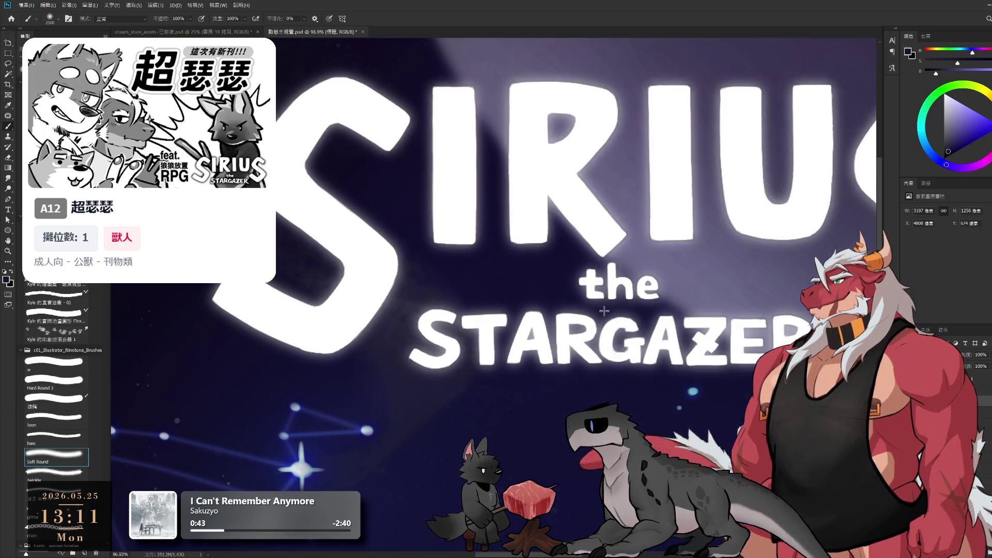
Step: Lasso around the SIRIUS title, fit the image on screen, and switch to steam_store_assets
key("l")
left_click_drag(465, 269, 602, 465)
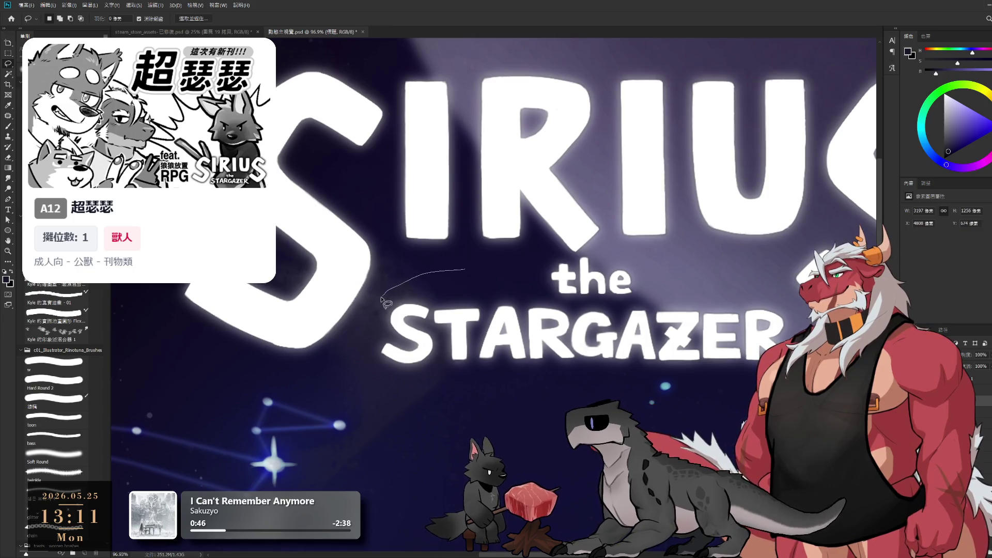
mouse_move(772, 296)
left_mouse_down()
mouse_move(609, 255)
mouse_move(504, 268)
left_mouse_up()
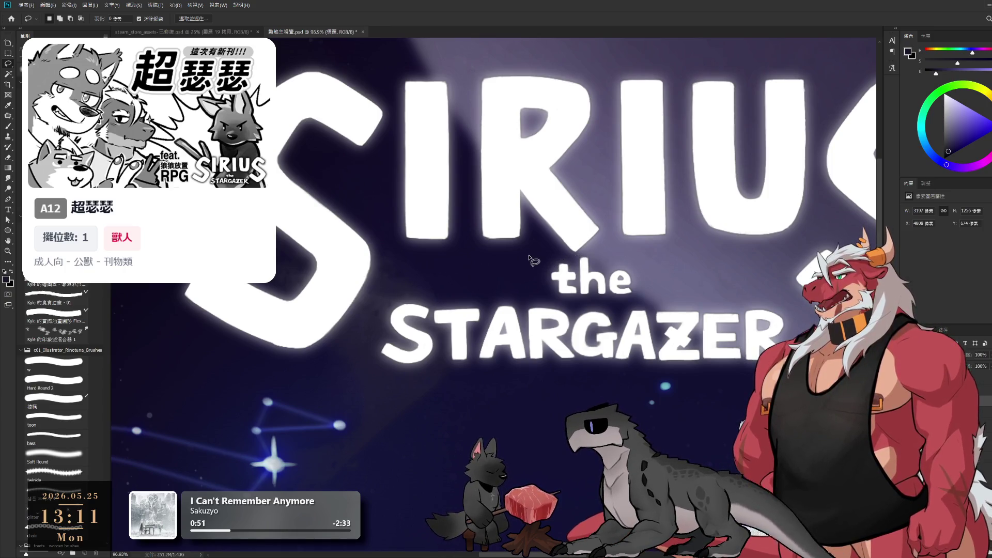
key("ctrl+0")
key("ctrl+Tab")
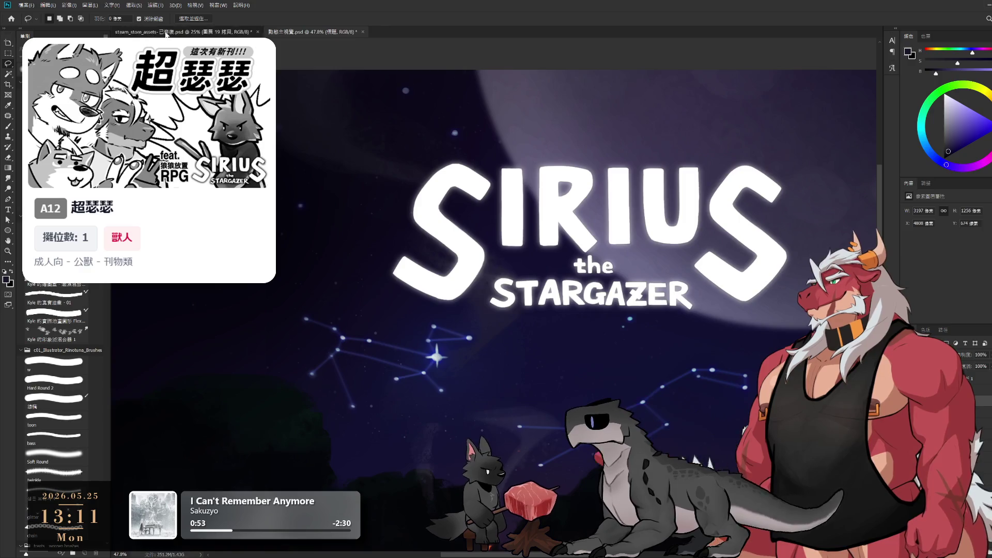
Step: Nudge the SIRIUS logo slightly up and left on the transparent artboard, undoing an accidental duplicate
scroll(583, 310, "up", 5)
scroll(557, 321, "up", 5)
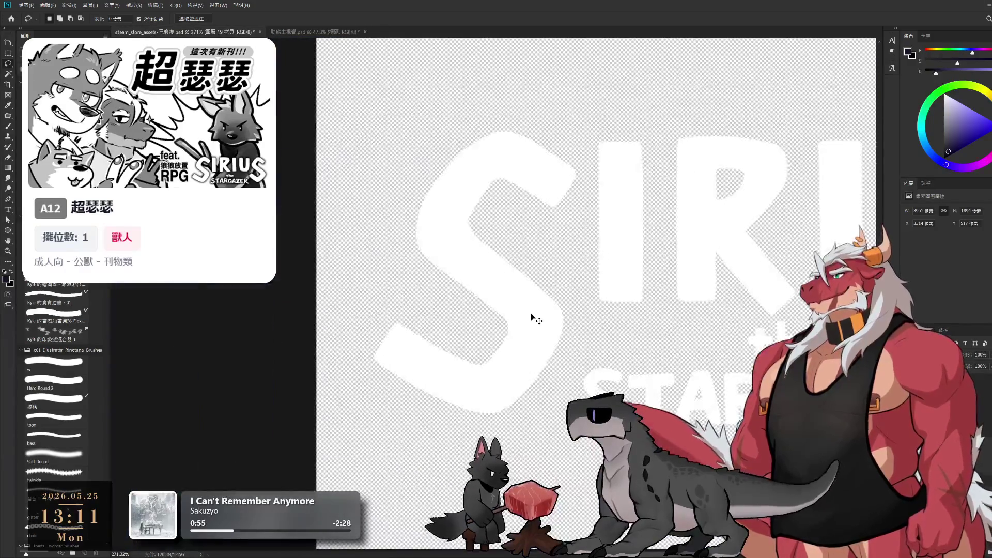
left_click_drag(558, 331, 539, 315)
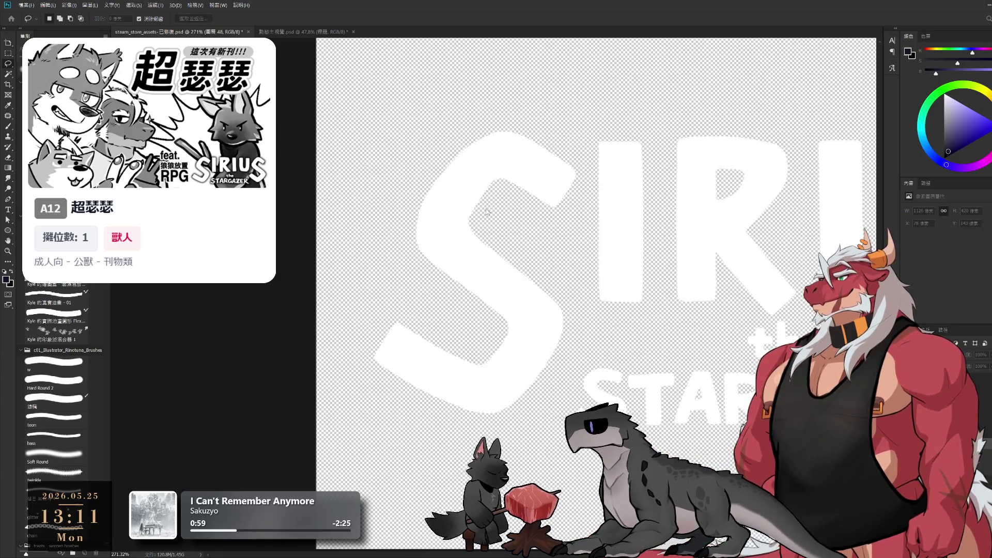
key("ctrl+j")
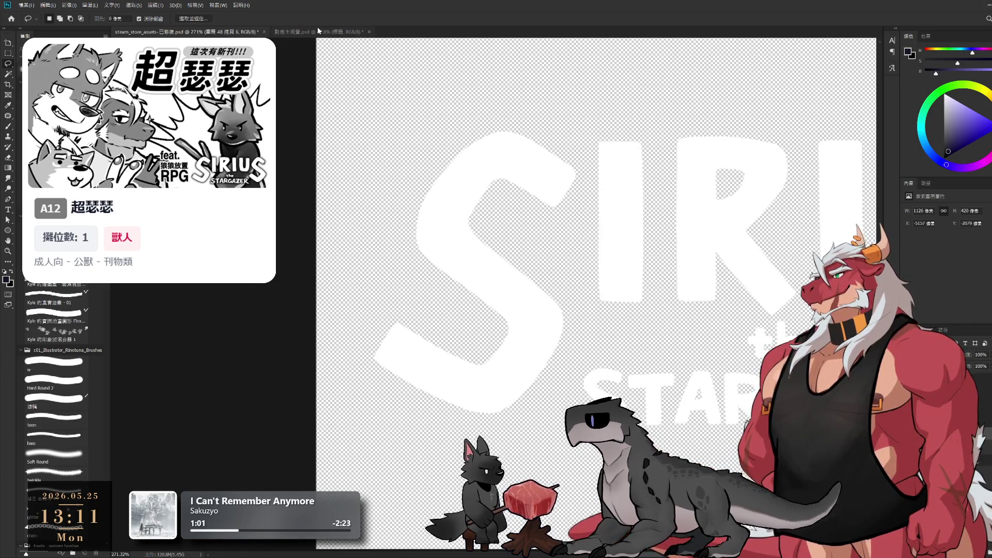
key("ctrl+z")
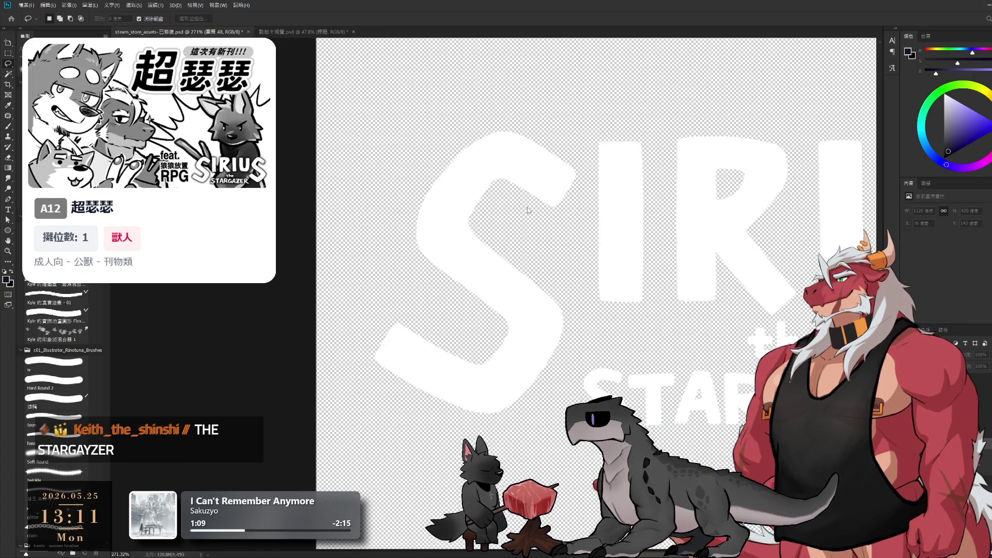
left_click(297, 31)
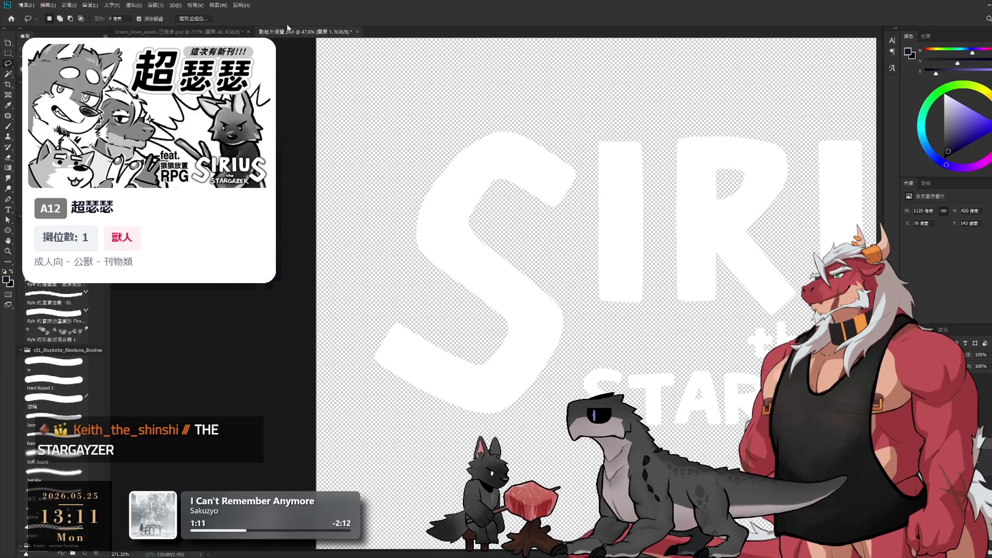
Step: Select the small SIRIUS logo layer and drag the logo below the main title
scroll(642, 249, "down", 2)
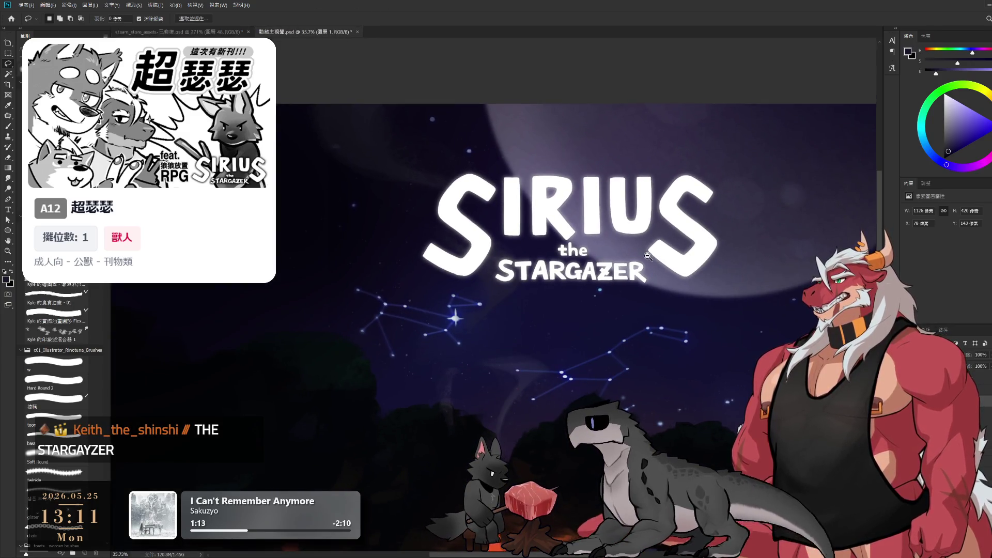
scroll(603, 248, "up", 2)
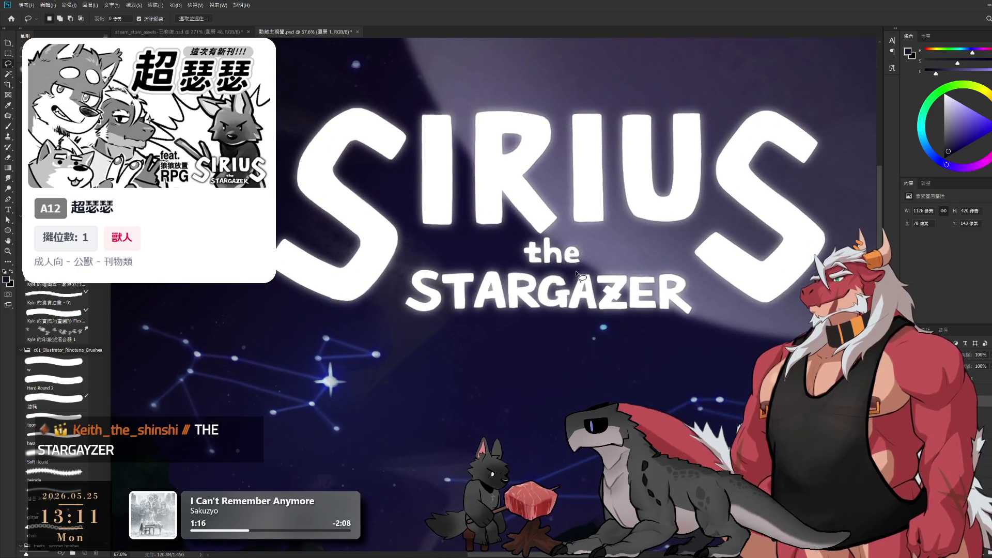
scroll(610, 281, "down", 1)
scroll(678, 280, "down", 2)
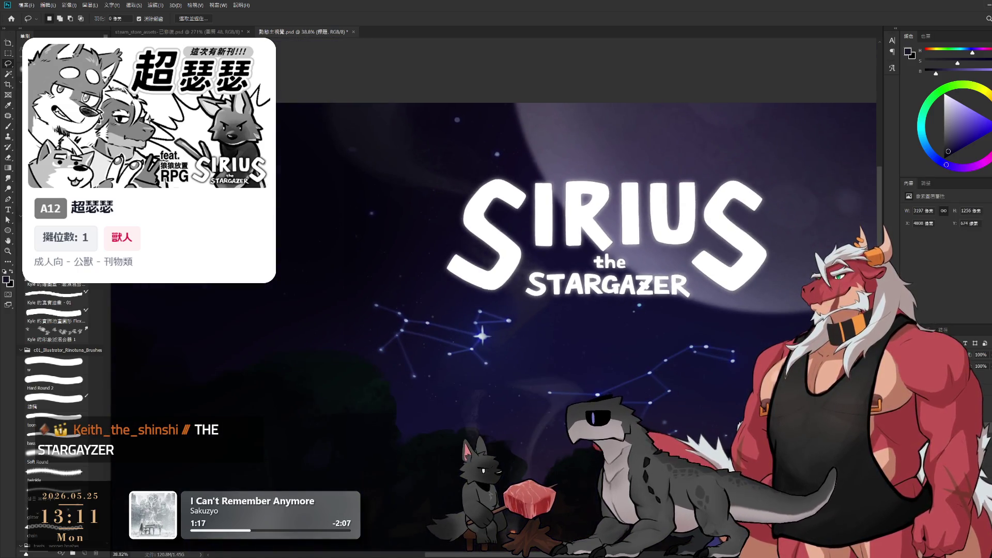
scroll(674, 311, "down", 3)
left_click(458, 259, "ctrl")
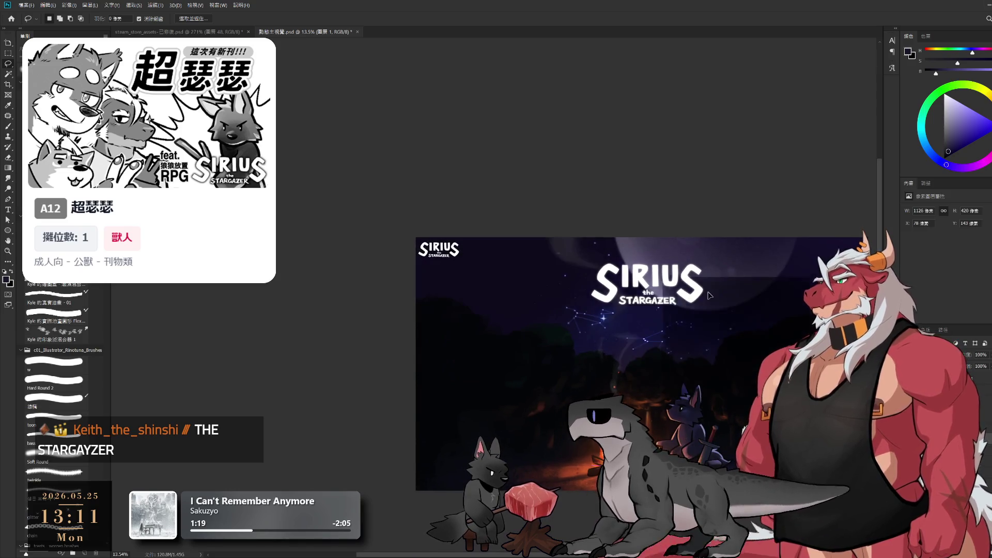
mouse_move(458, 253)
left_mouse_down()
mouse_move(738, 319)
mouse_move(687, 310)
mouse_move(622, 437)
left_mouse_up()
Step: Nudge the small SIRIUS logo further down and to the left
scroll(687, 312, "up", 3)
scroll(687, 337, "up", 2)
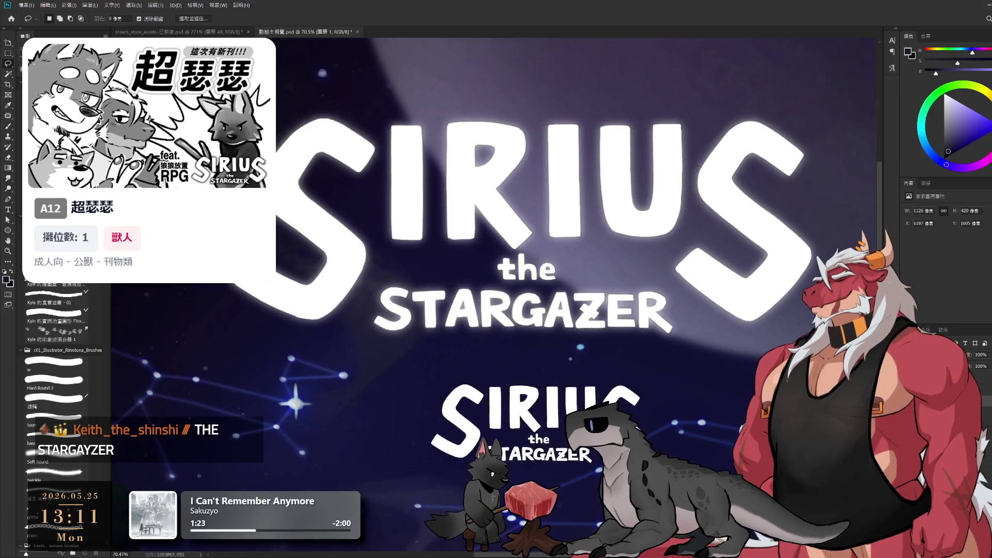
scroll(546, 440, "up", 2)
left_click_drag(545, 441, 706, 367)
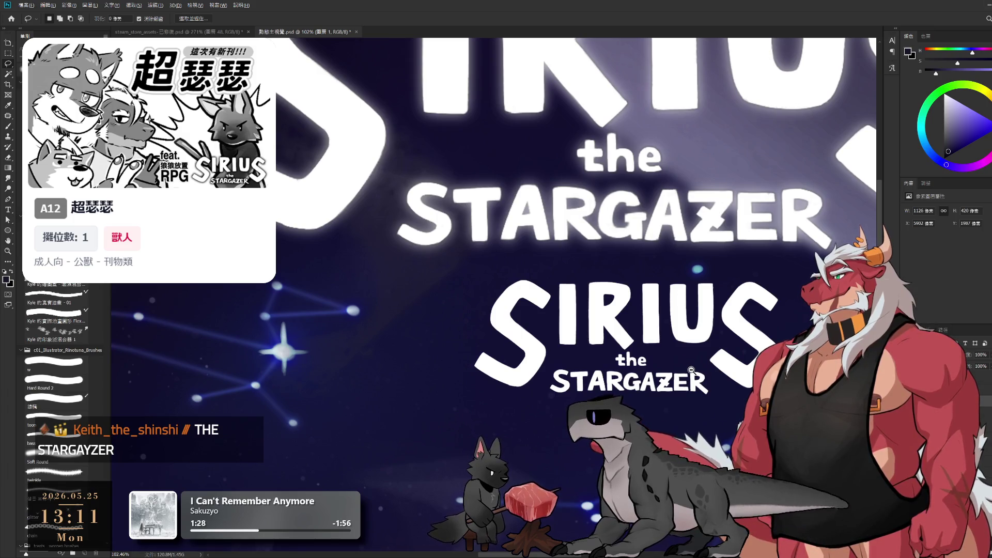
scroll(691, 370, "up", 2)
scroll(692, 369, "up", 2)
Step: Set white as the painting colour and pick the Hard Round brush at size 20
key("b")
key("x")
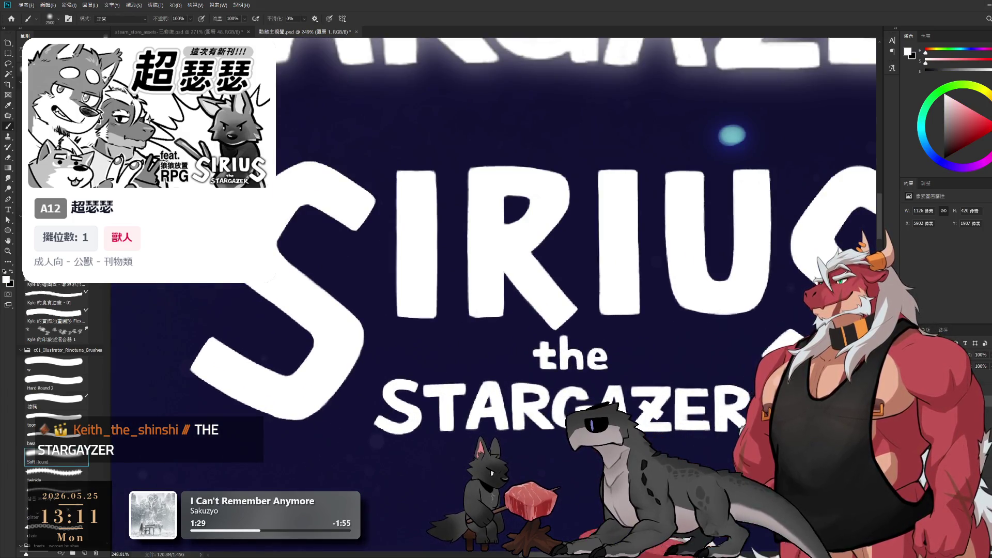
left_click(637, 411)
key("ctrl+z")
key("e")
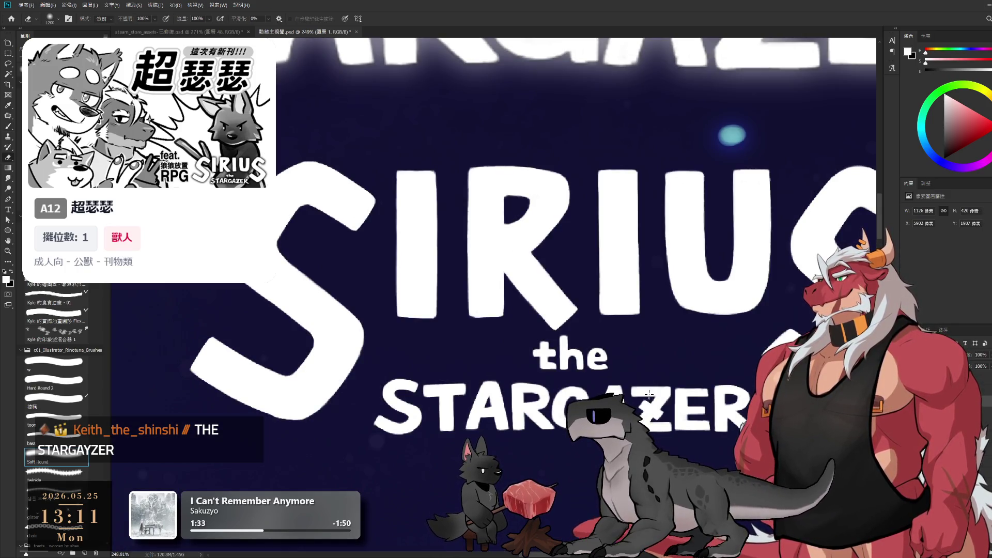
left_click(80, 381)
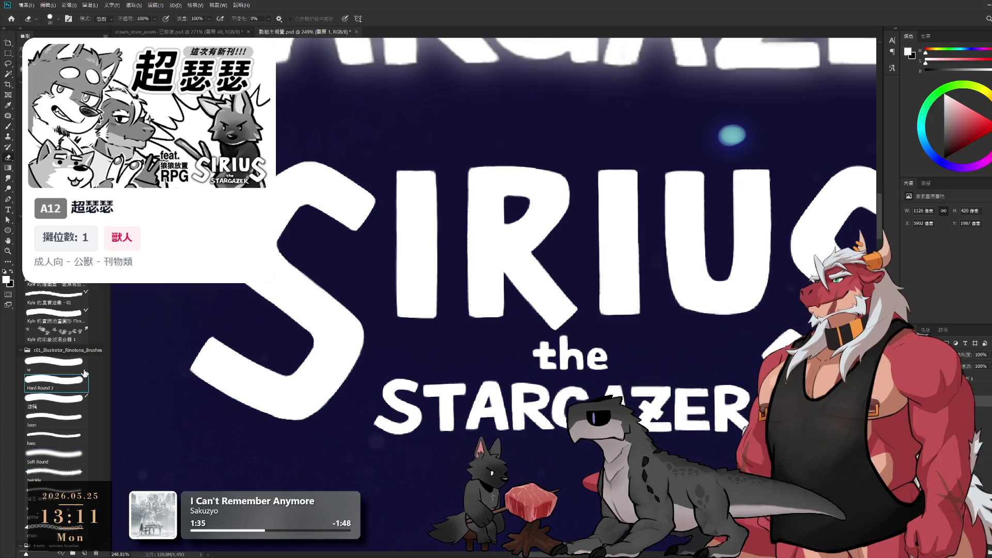
Step: Erase the leftover strokes of the Z in STARGAZER
key("b")
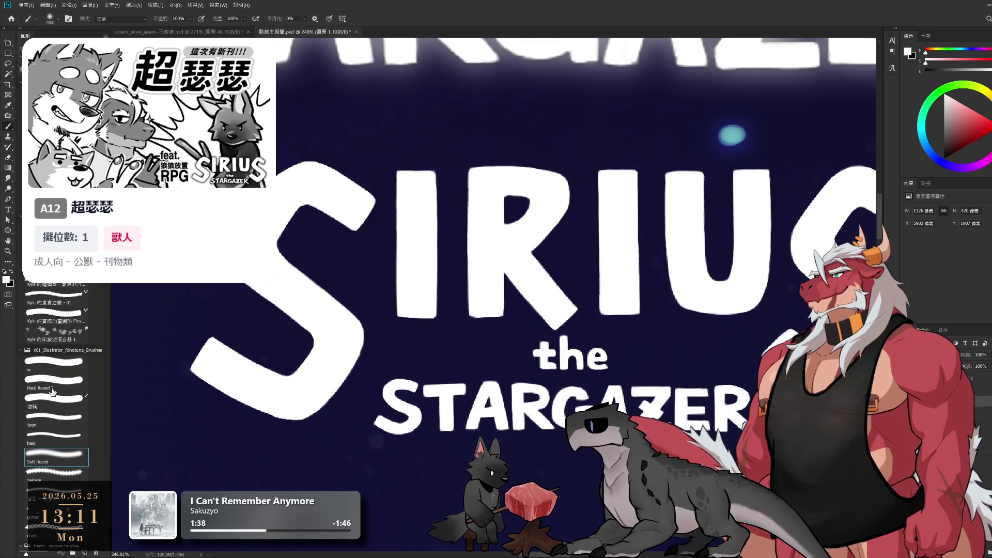
key("e")
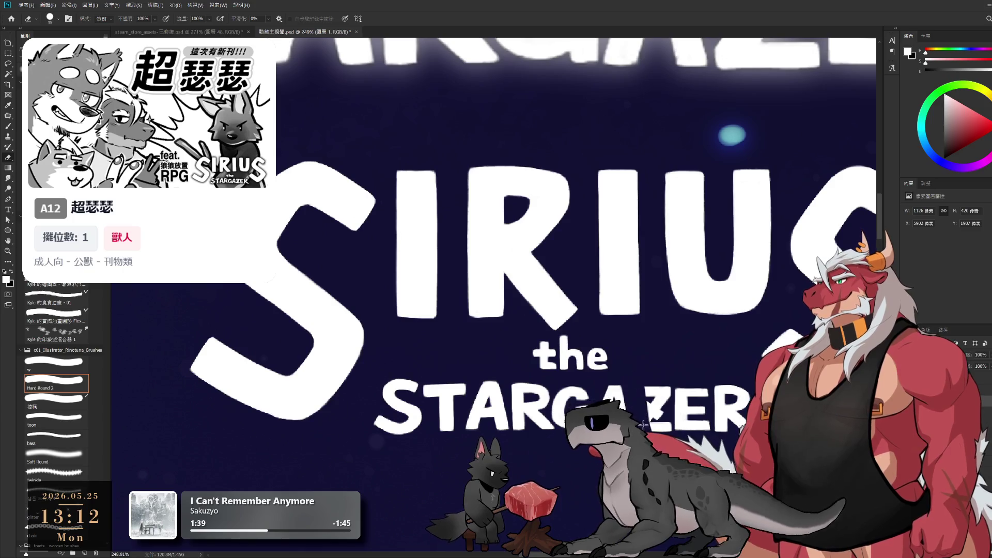
mouse_move(658, 430)
left_mouse_down()
mouse_move(667, 389)
mouse_move(655, 404)
left_mouse_up()
key("b")
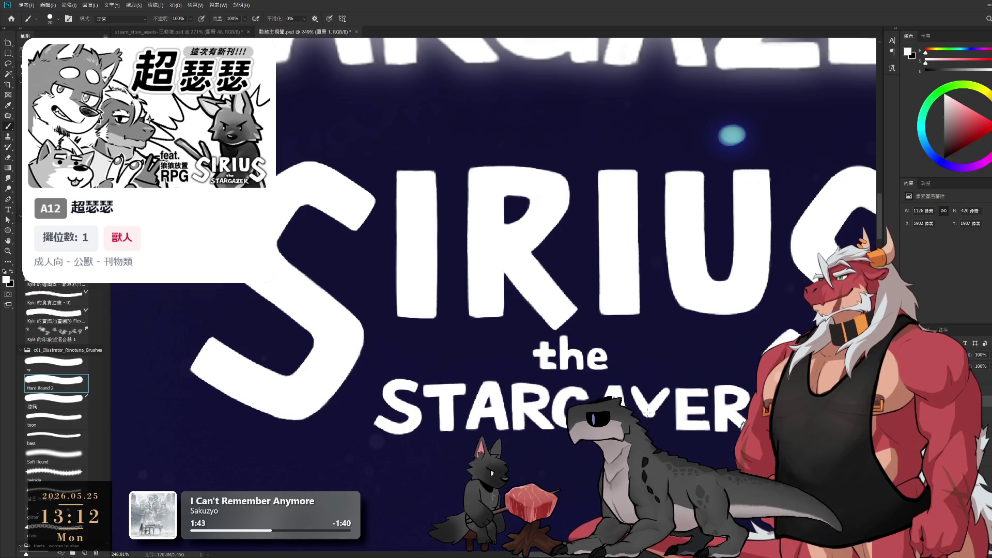
key("e")
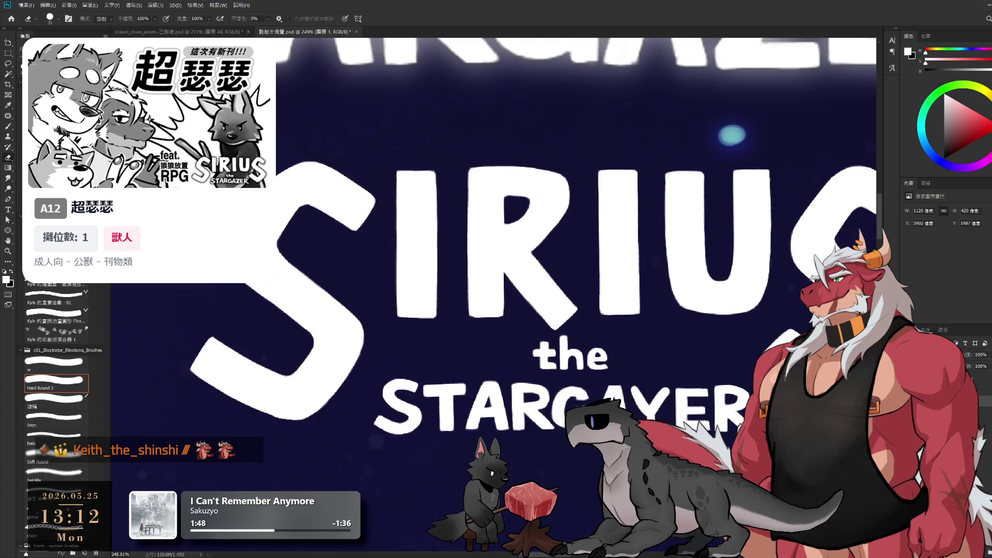
scroll(549, 342, "down", 3)
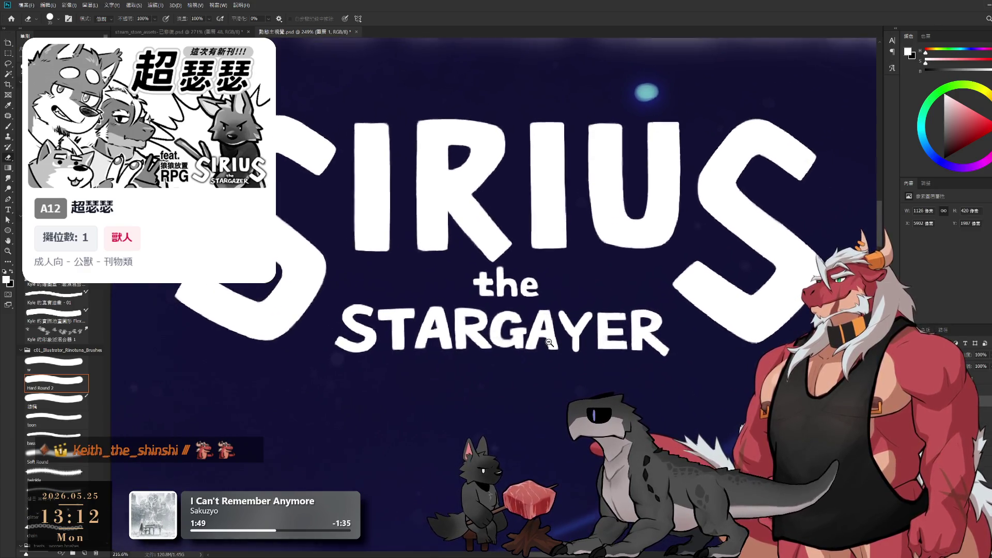
scroll(549, 342, "up", 1)
left_click_drag(545, 291, 573, 324)
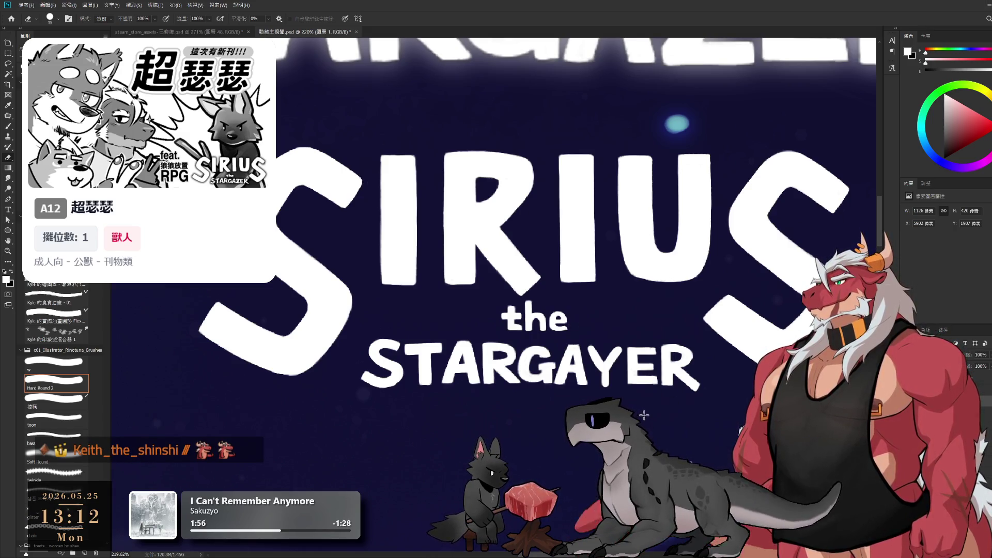
Step: Reduce the brush size and repaint the Z in white so it reads STARGAZER
key("bracketleft")
key("bracketleft")
key("bracketleft")
key("b")
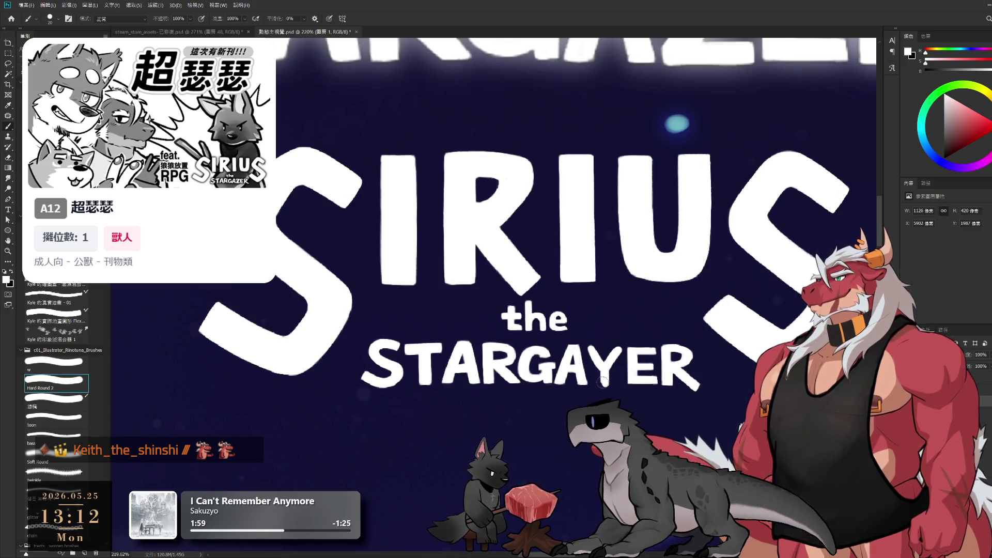
key("e")
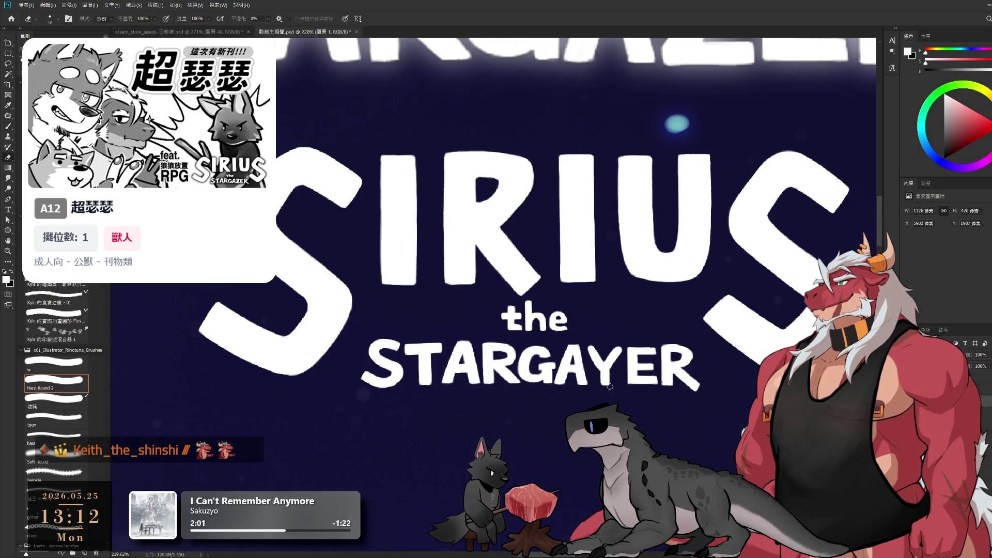
left_click_drag(517, 258, 552, 279)
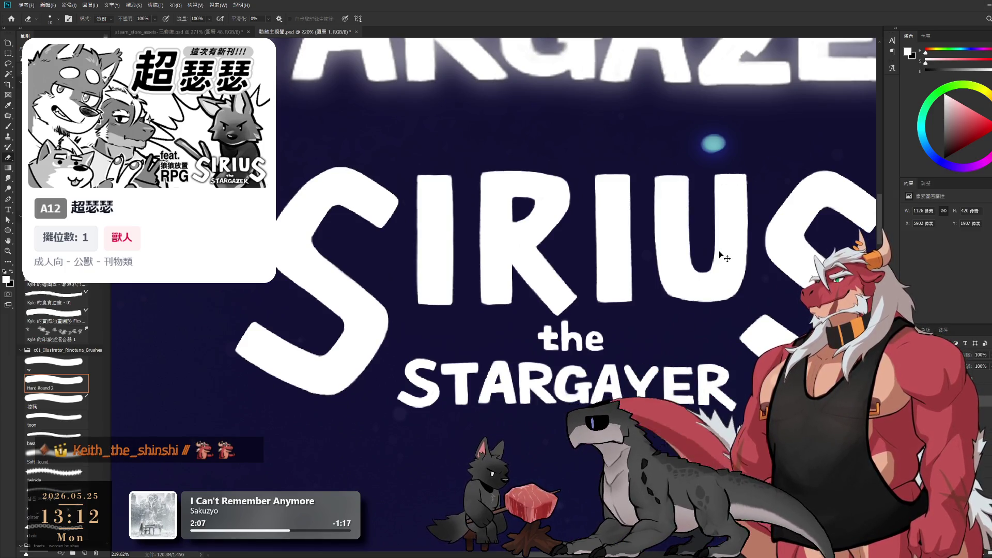
key("ctrl+z")
key("ctrl+z")
mouse_move(720, 252)
left_mouse_down()
mouse_move(679, 298)
mouse_move(656, 374)
left_mouse_up()
scroll(667, 365, "down", 3)
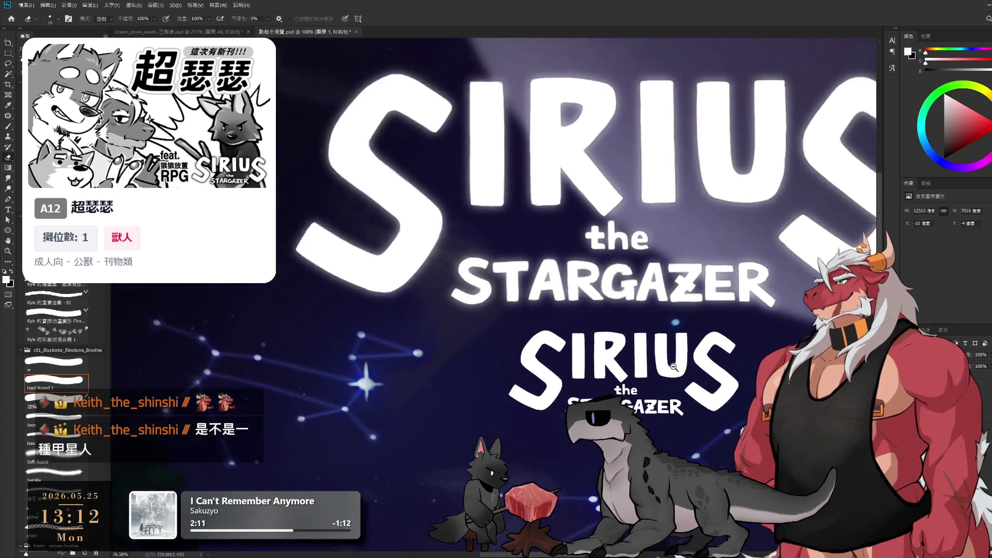
Step: Drag the small logo onto the big title and scale it to about 275% to match
scroll(672, 368, "down", 2)
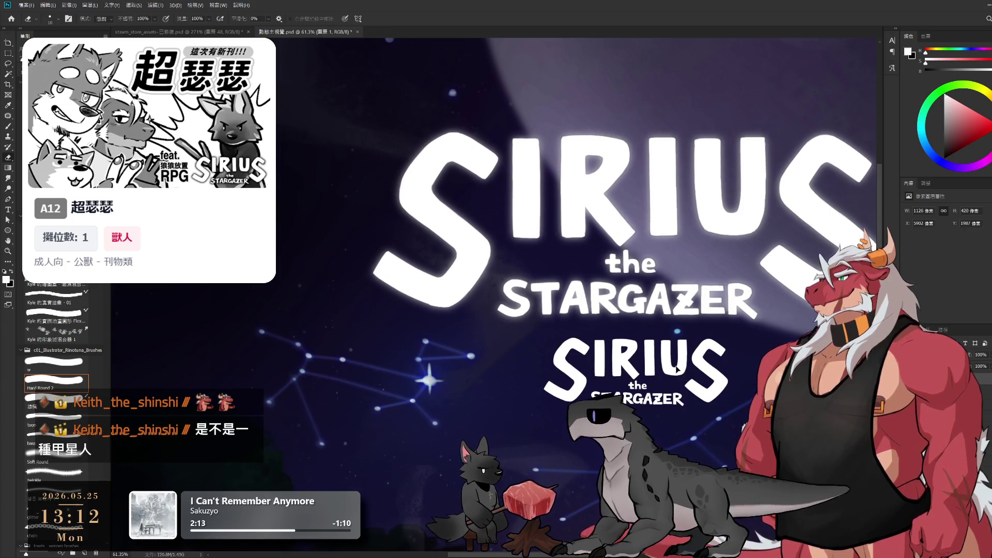
left_click_drag(680, 377, 559, 206)
key("ctrl+t")
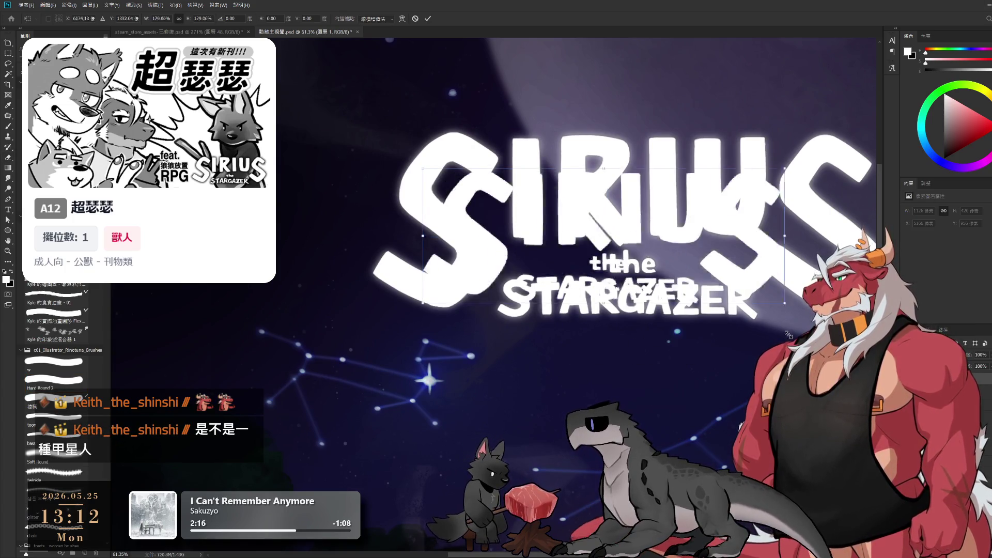
mouse_move(611, 233)
left_mouse_down()
mouse_move(573, 365)
mouse_move(569, 331)
left_mouse_up()
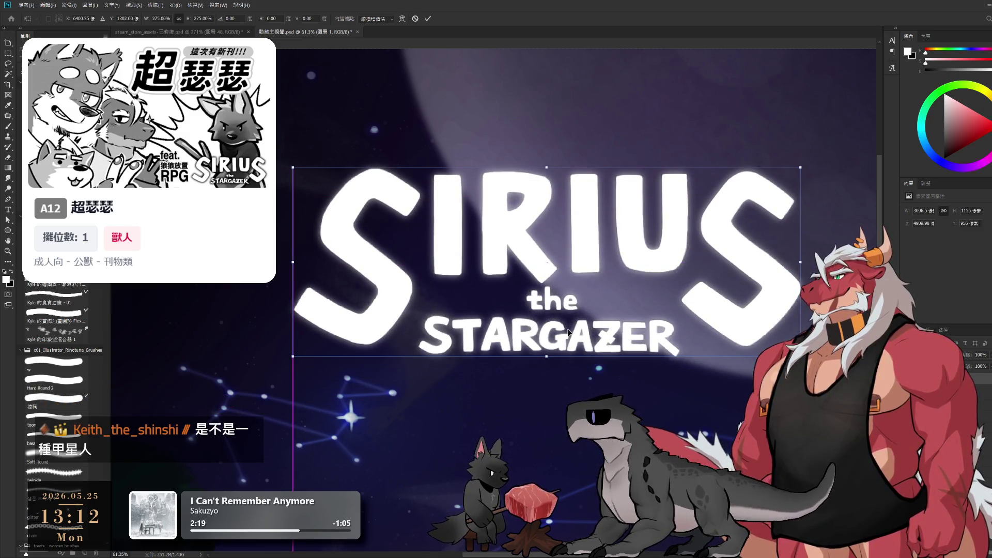
key("Return")
key("e")
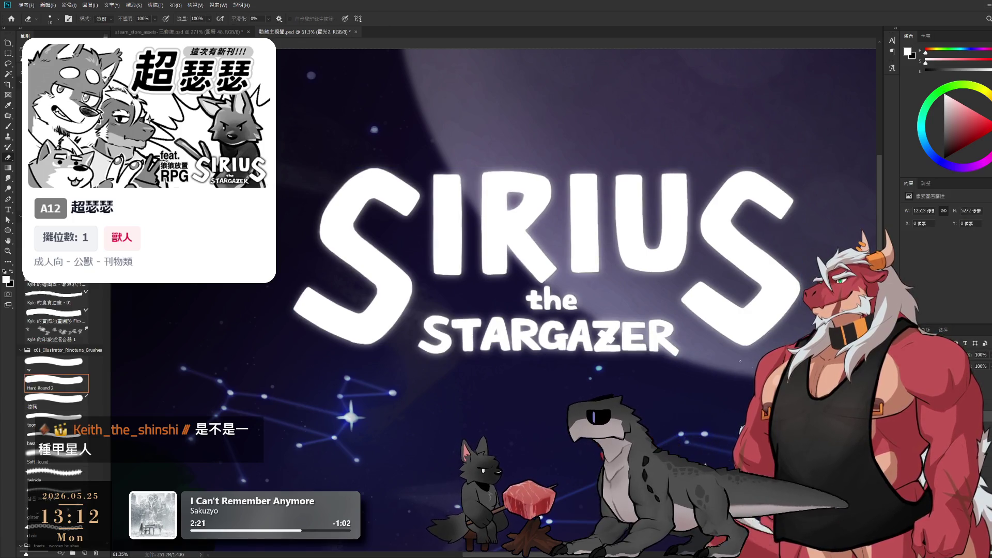
key("alt+bracketleft")
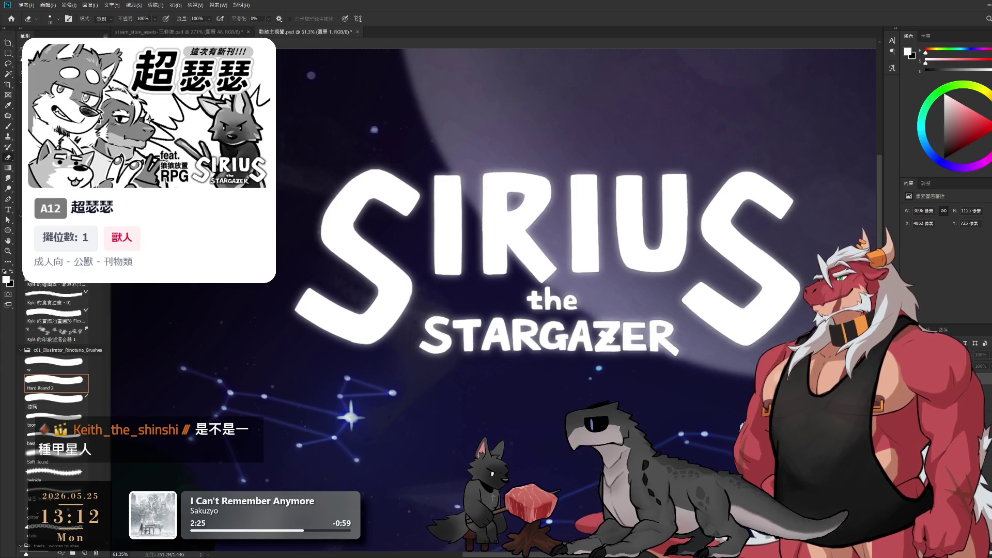
key("alt+bracketleft")
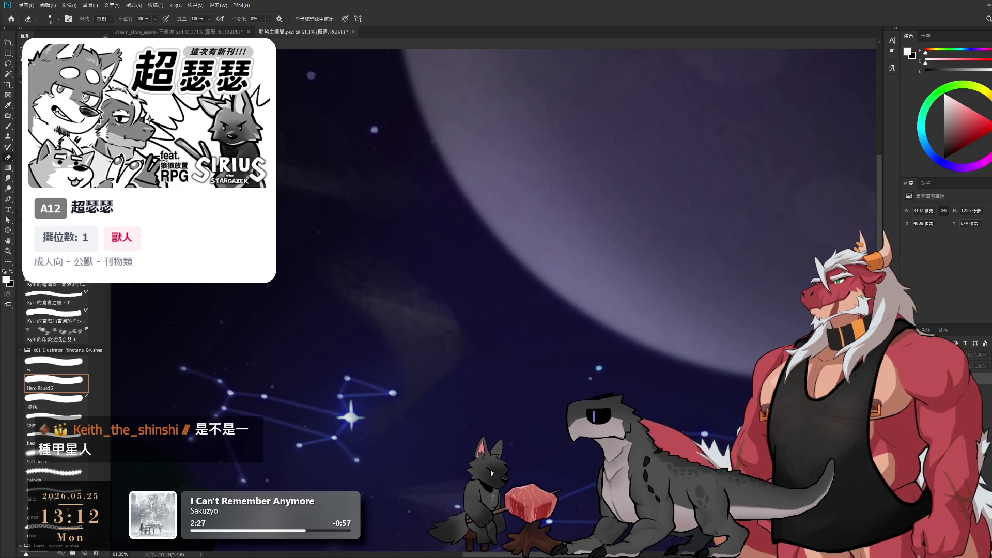
key("ctrl+comma")
key("ctrl+comma")
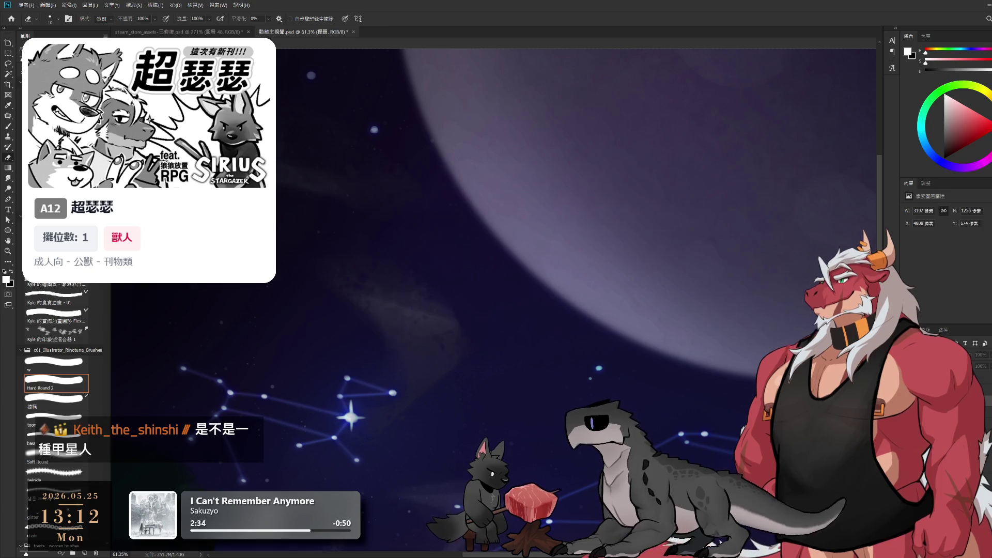
key("alt+bracketleft")
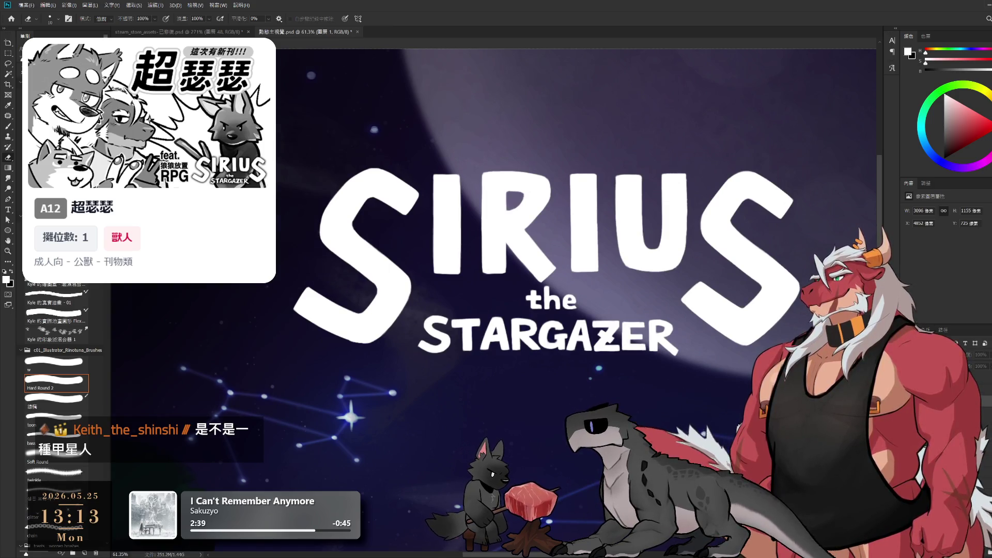
key("ctrl+comma")
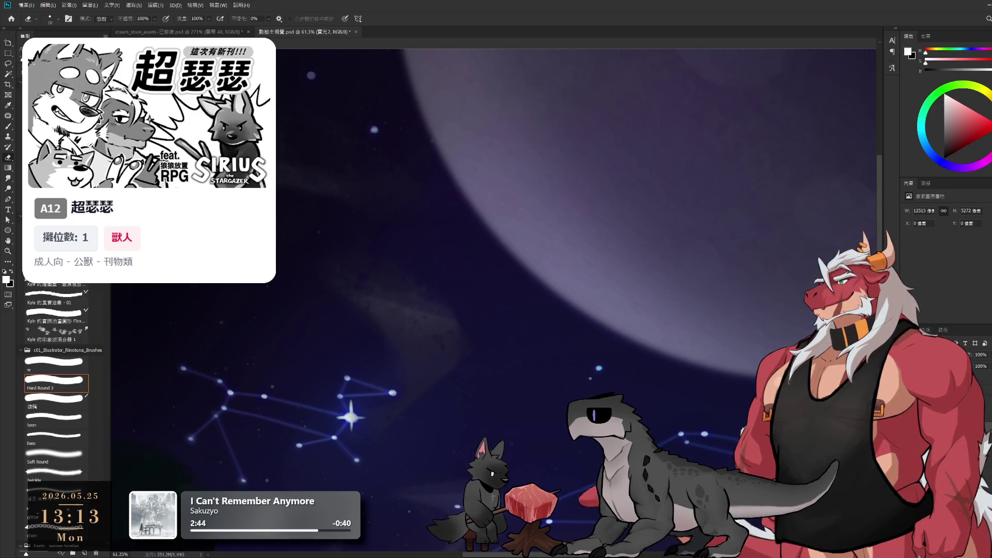
key("ctrl+comma")
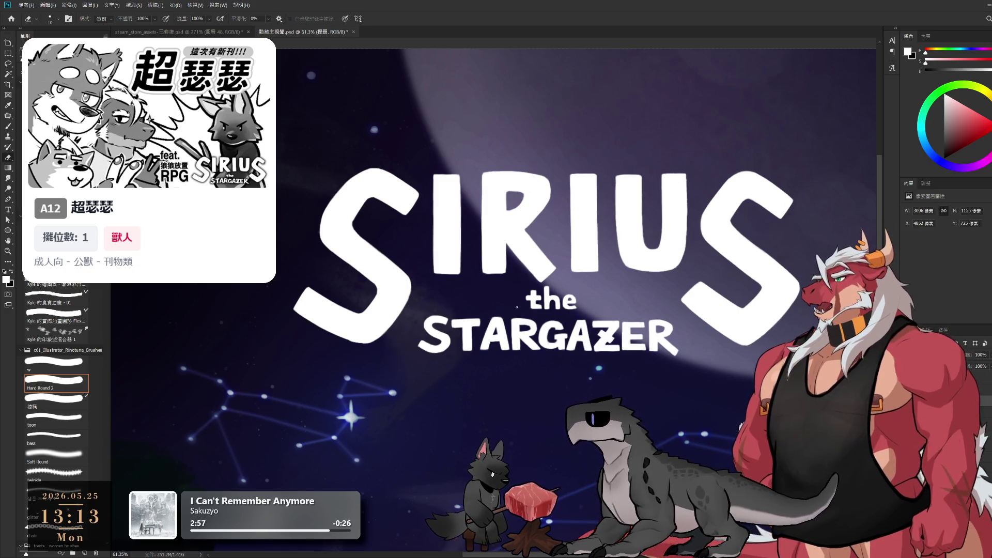
key("l")
mouse_move(481, 292)
left_mouse_down()
mouse_move(668, 316)
mouse_move(592, 280)
left_mouse_up()
Step: Lasso the STARGAZER lettering and cut-paste it onto its own new layer
scroll(486, 285, "up", 5)
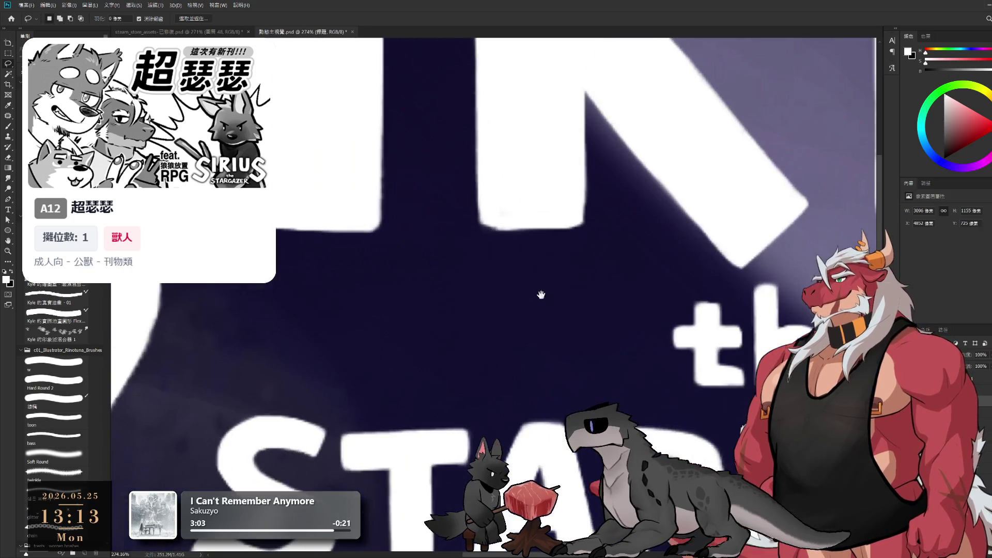
scroll(582, 331, "down", 5)
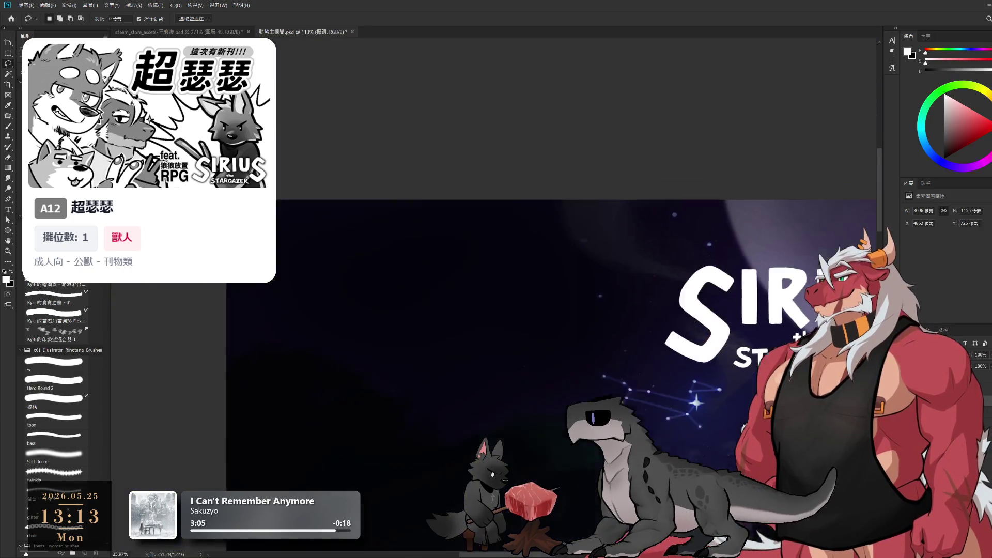
scroll(582, 332, "up", 3)
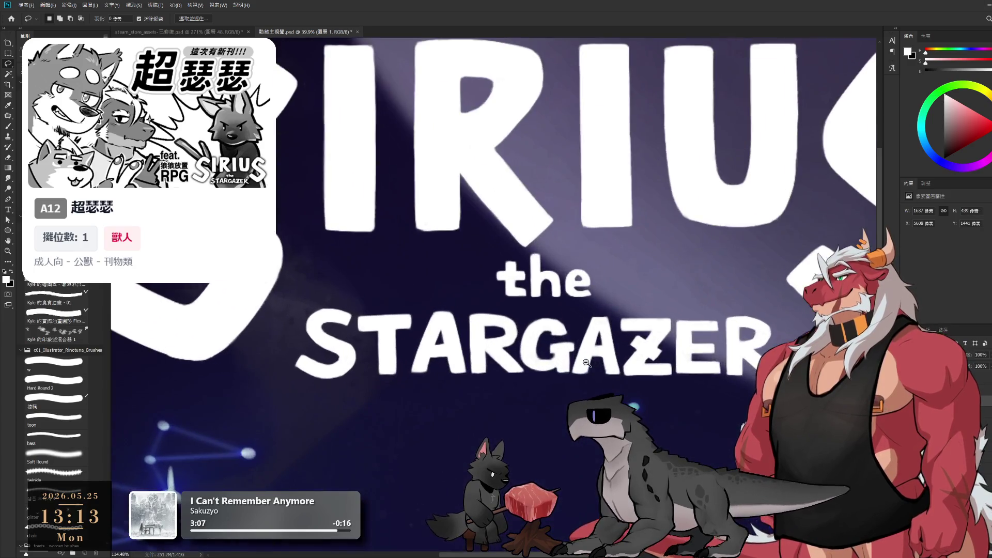
left_click_drag(626, 287, 786, 315)
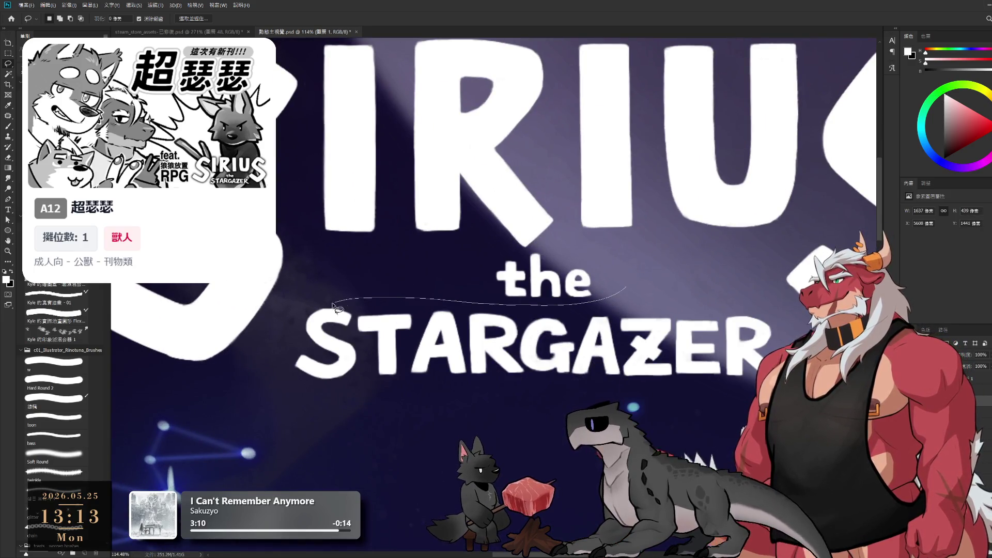
key("ctrl+x")
key("ctrl+shift+v")
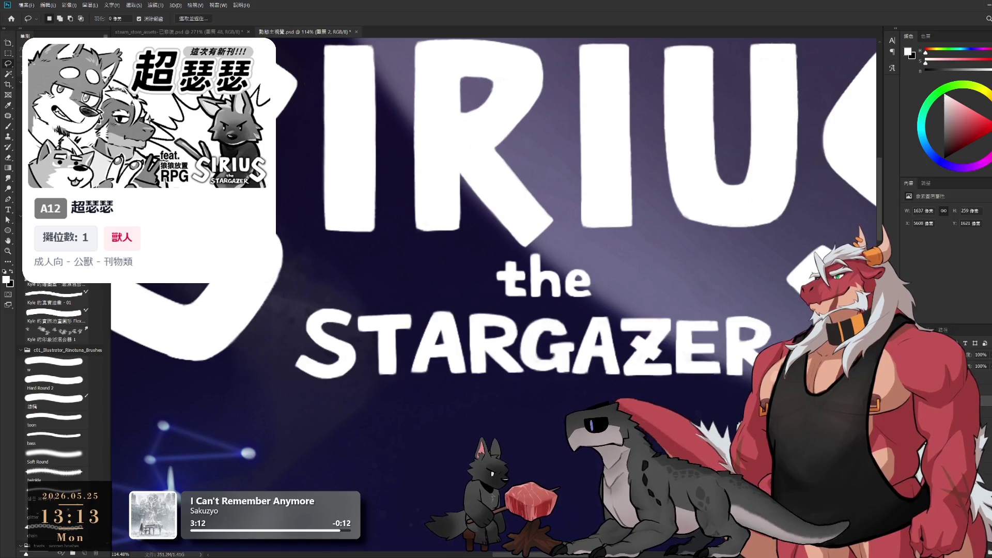
Step: Cut the remaining title lettering and paste it in place as a separate layer
key("ctrl+e")
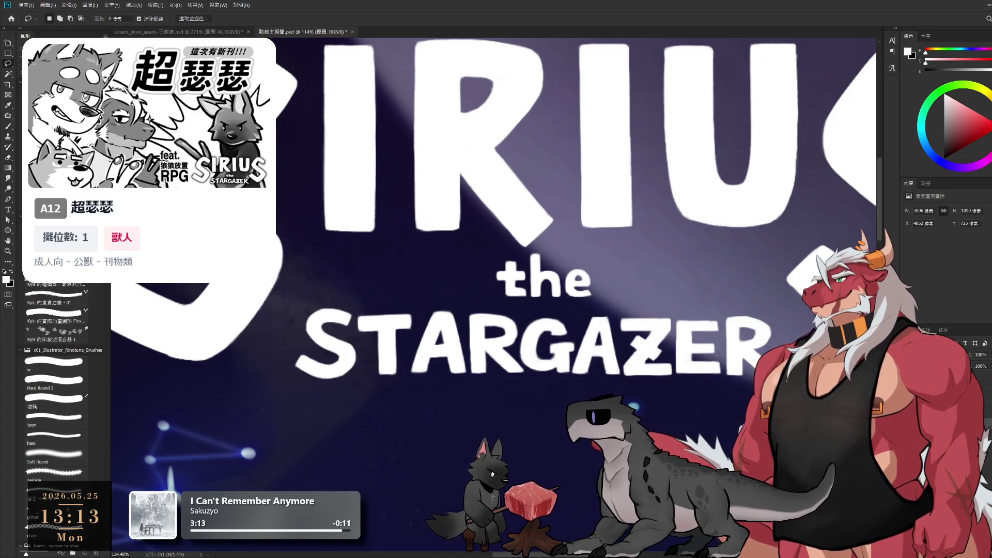
key("ctrl+a")
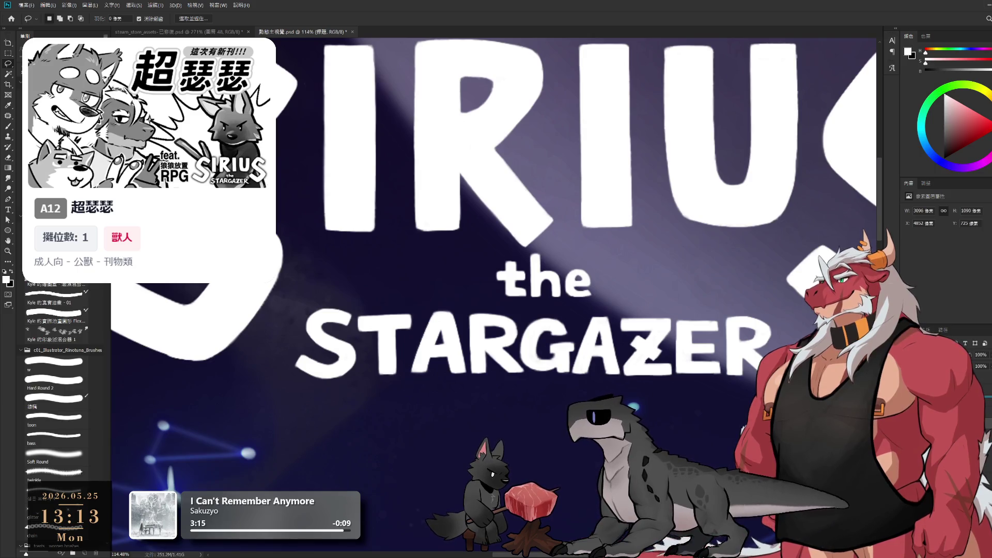
key("ctrl+x")
key("ctrl+shift+v")
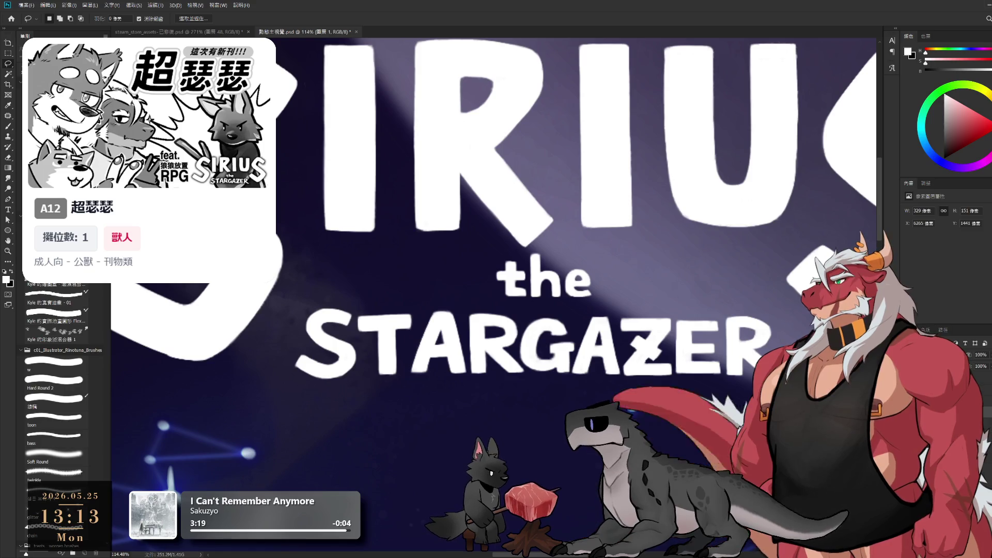
key("Return")
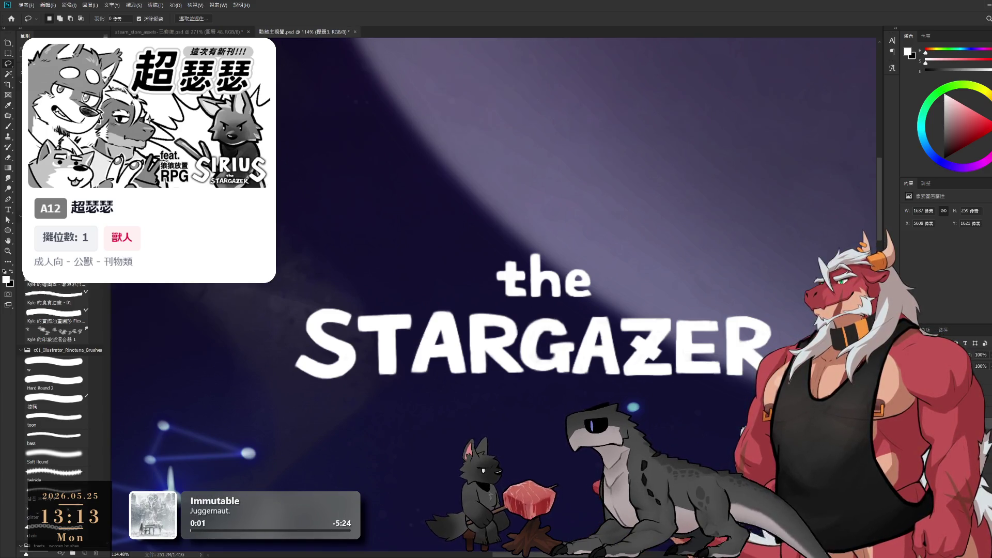
Step: Apply a soft white Outer Glow to the SIRIUS title and toggle it to compare
scroll(625, 398, "down", 5)
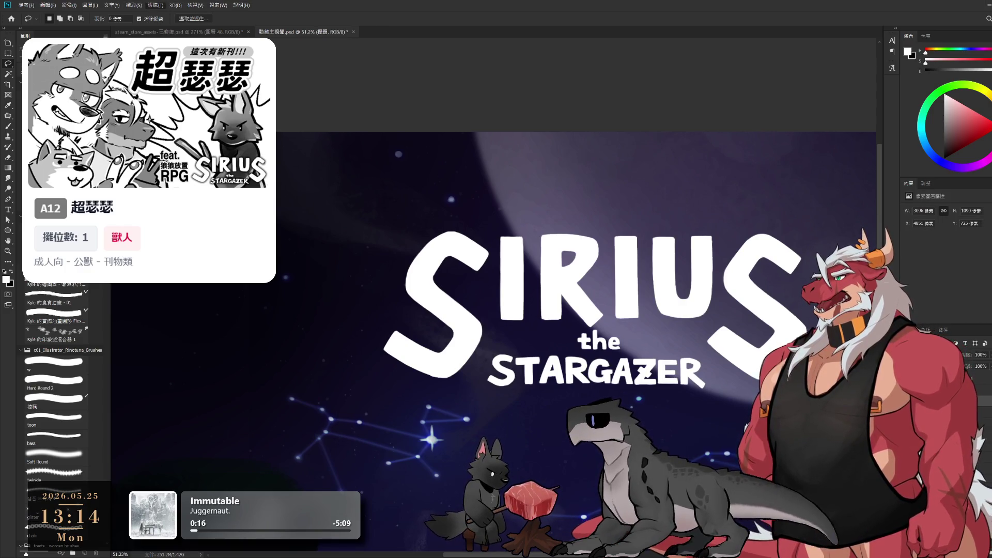
key("ctrl+z")
key("h")
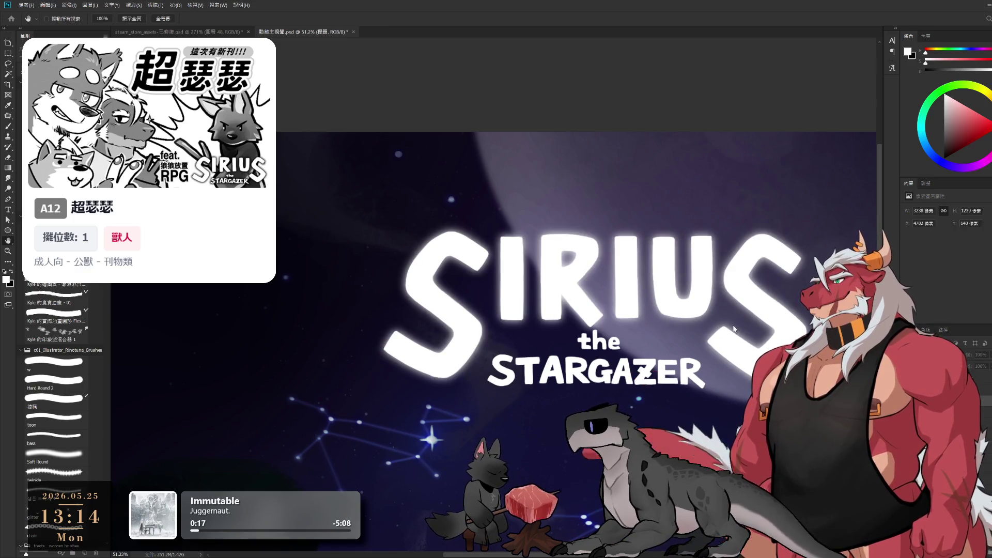
key("ctrl+z")
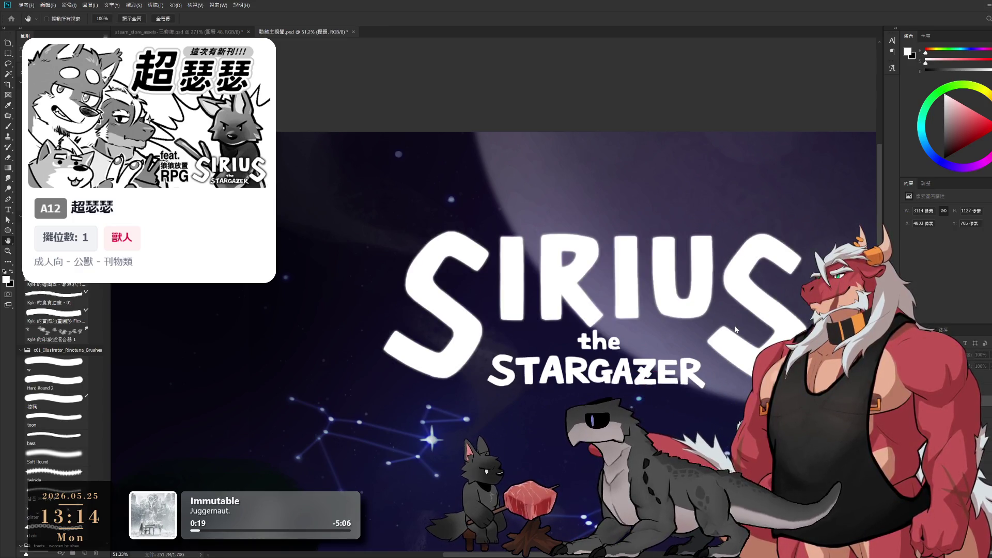
key("ctrl+z")
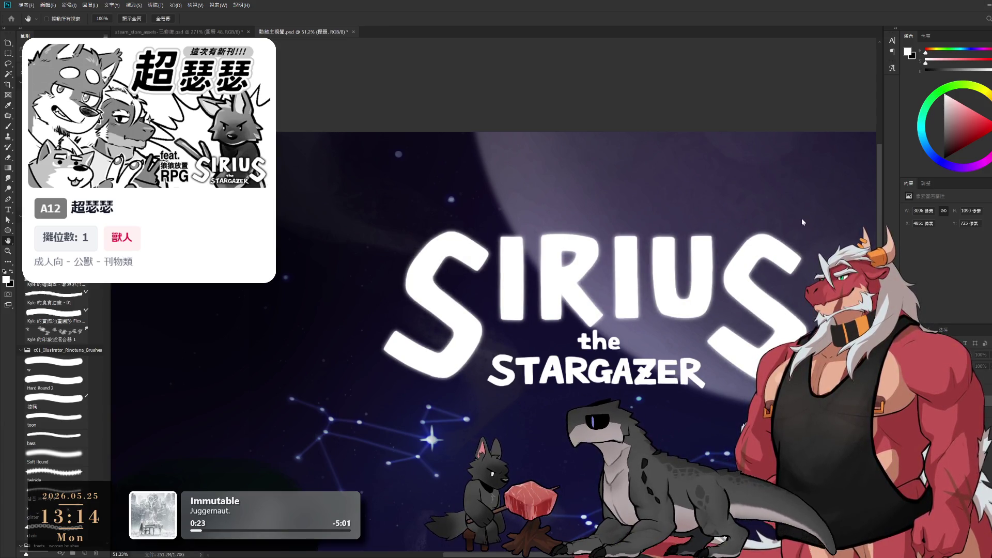
key("l")
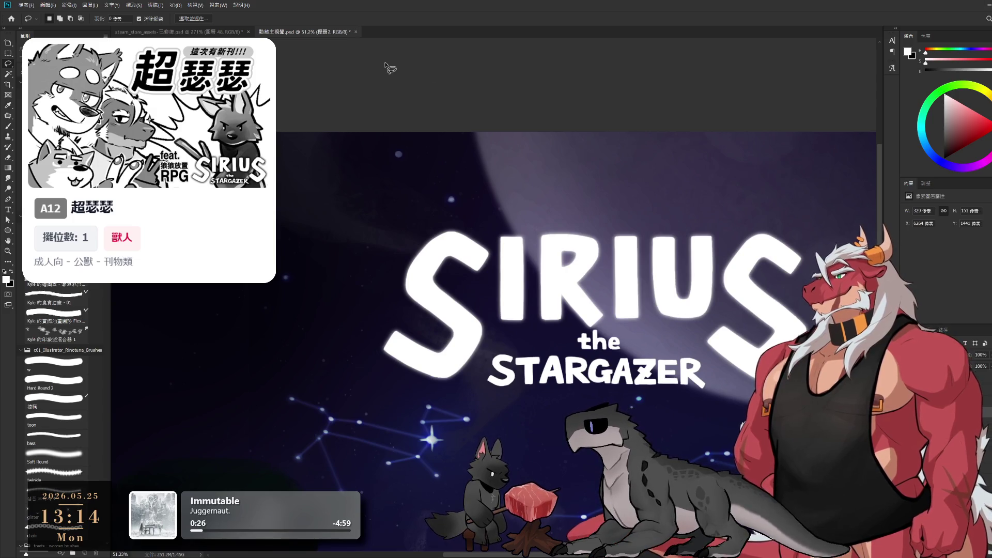